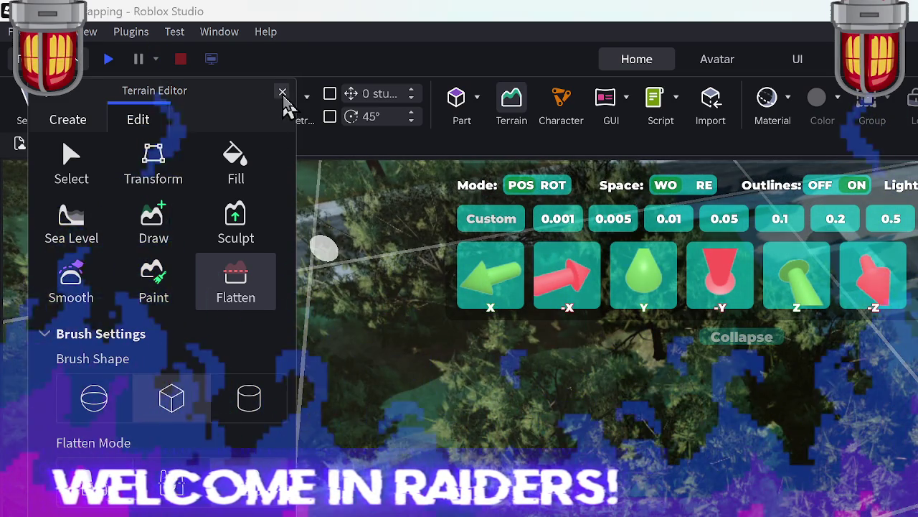
Step: Reopen the terrain editing tools and switch the brush from Flatten to Sculpt
click(282, 93)
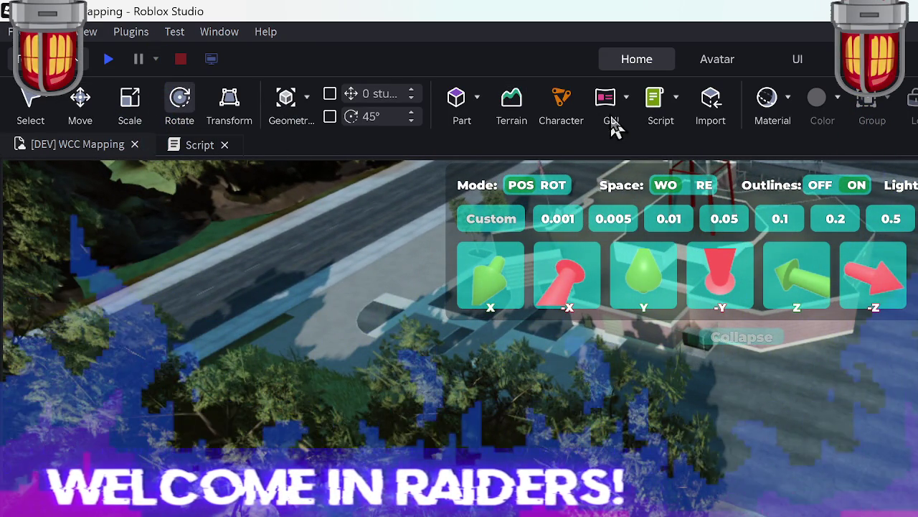
click(512, 118)
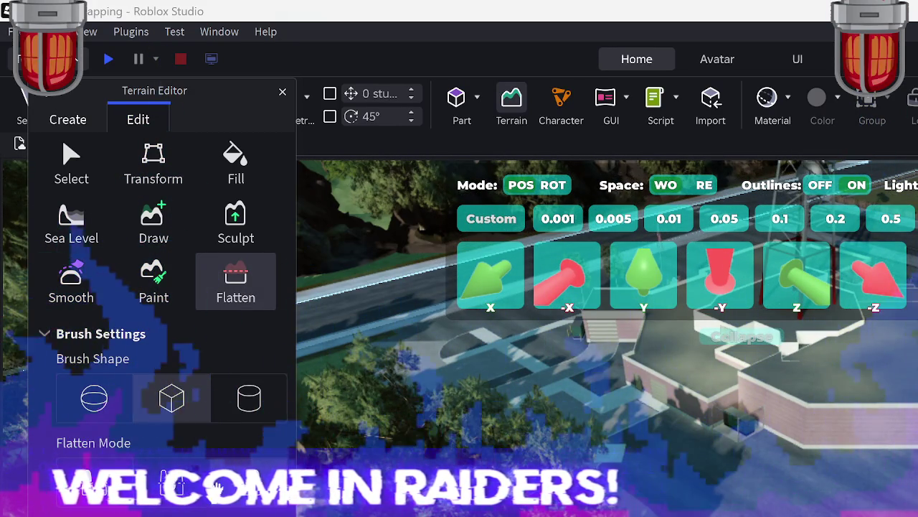
click(222, 228)
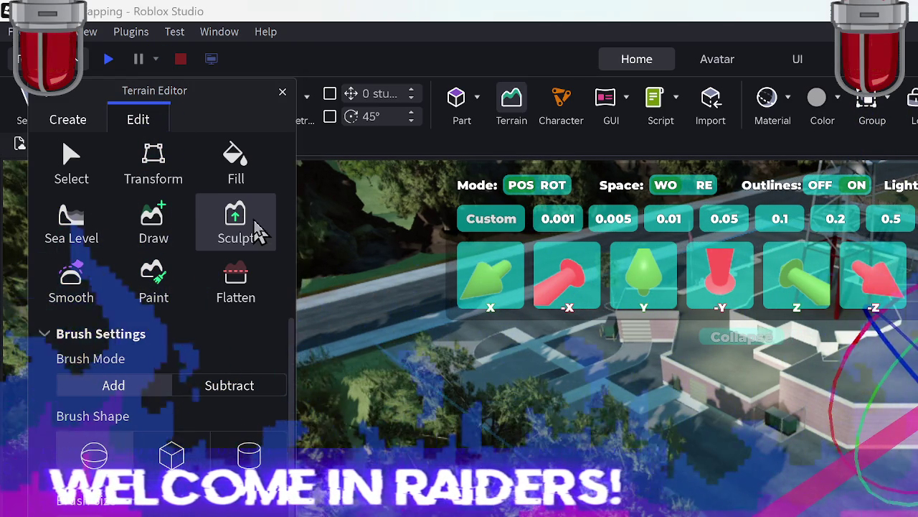
click(251, 237)
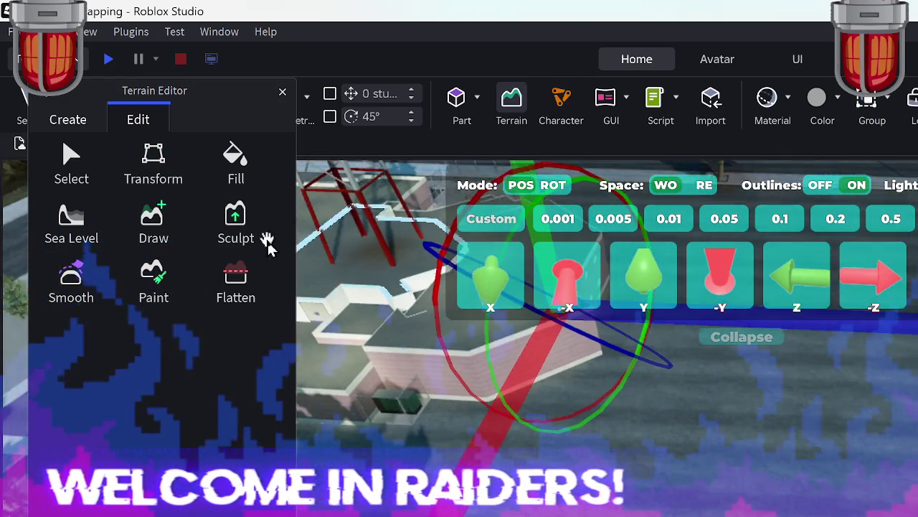
click(250, 246)
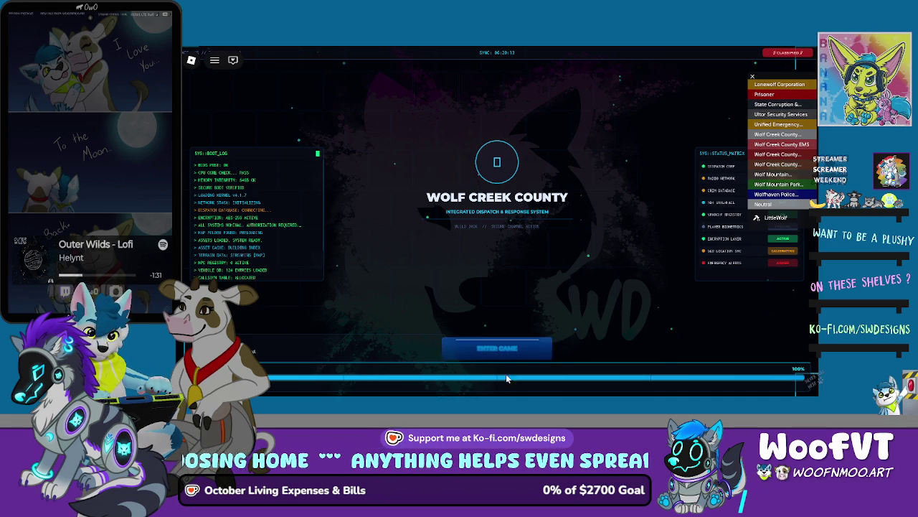
Step: Enter the game world and walk the avatar onto the grass by the roadside trees
click(503, 347)
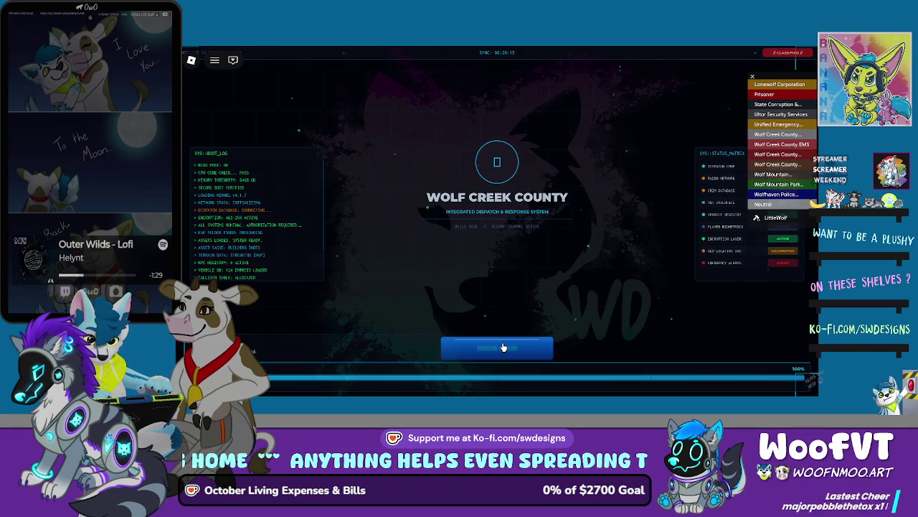
key(Right)
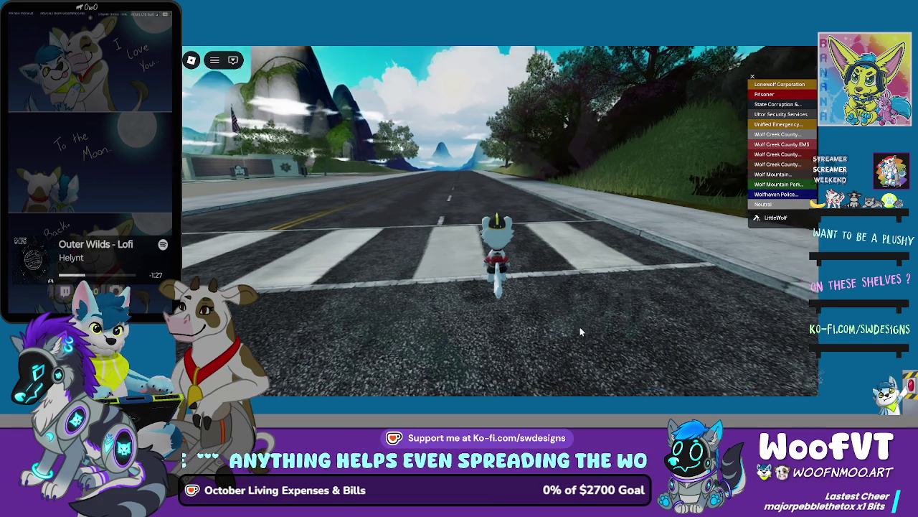
key(w)
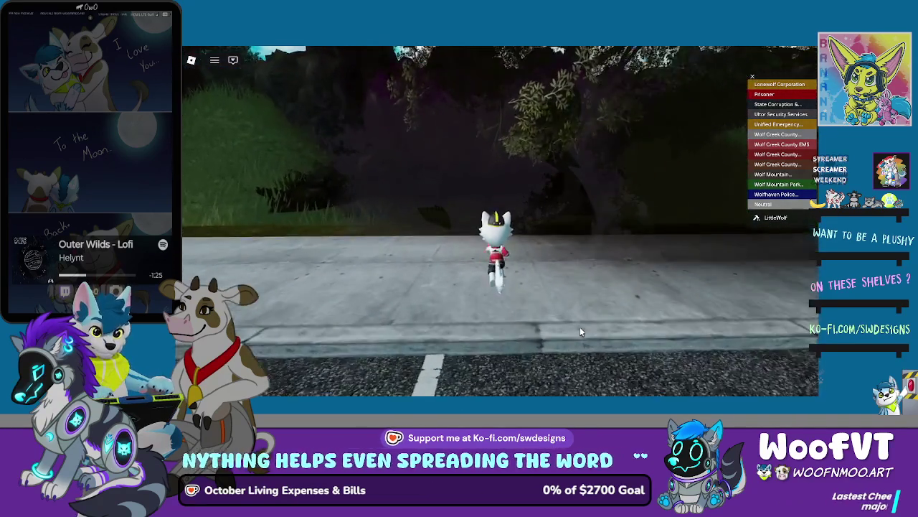
key(Left)
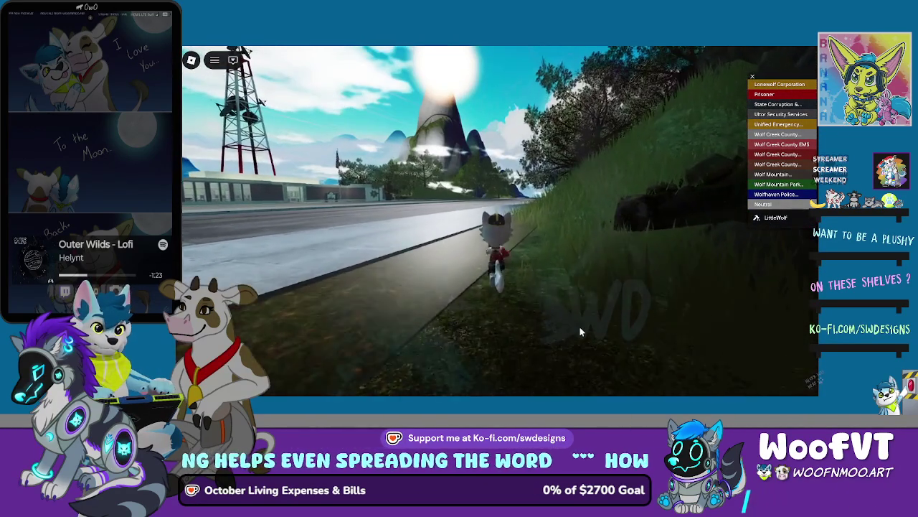
key(Left)
key(w)
key(Right)
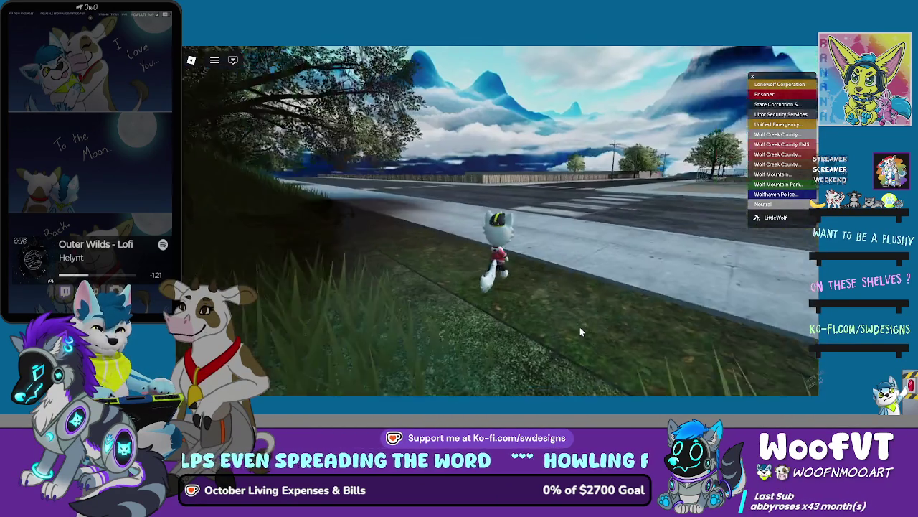
Step: Look along the road and walk through the tall grass beside the rocky hillside
key(Right)
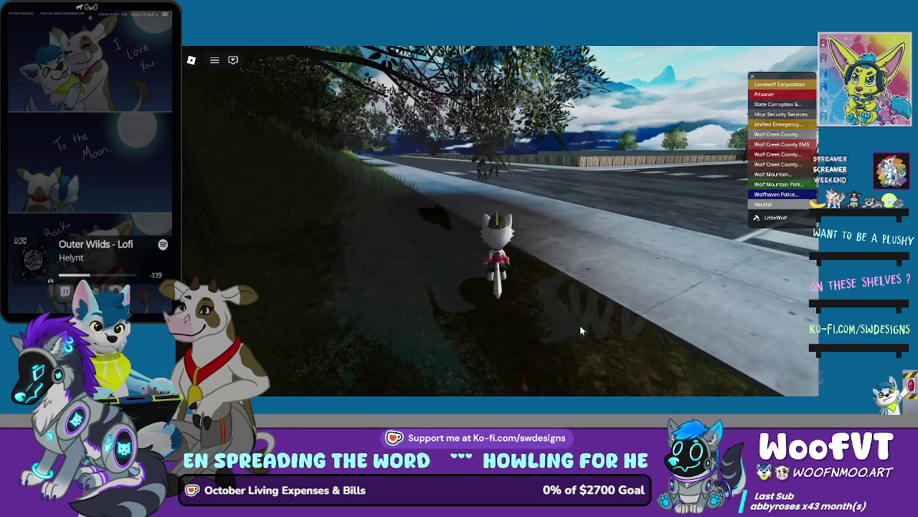
key(Right)
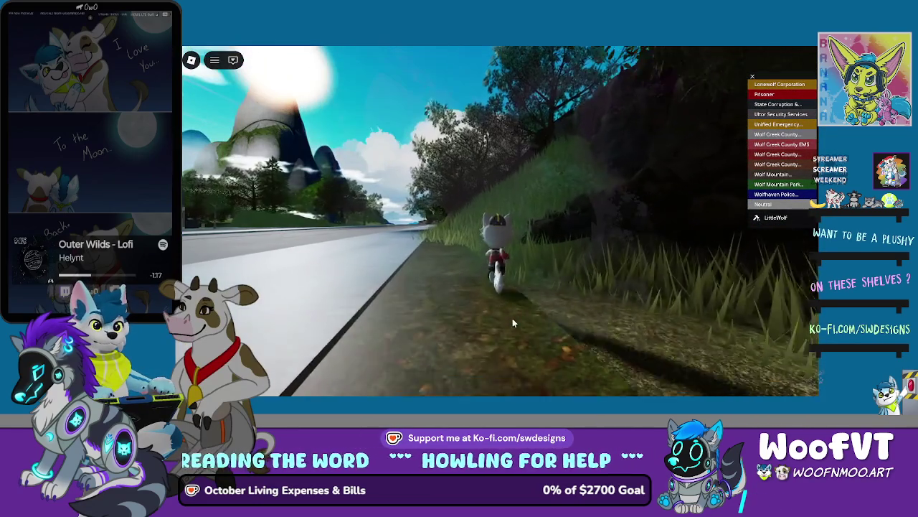
key(Left)
key(w)
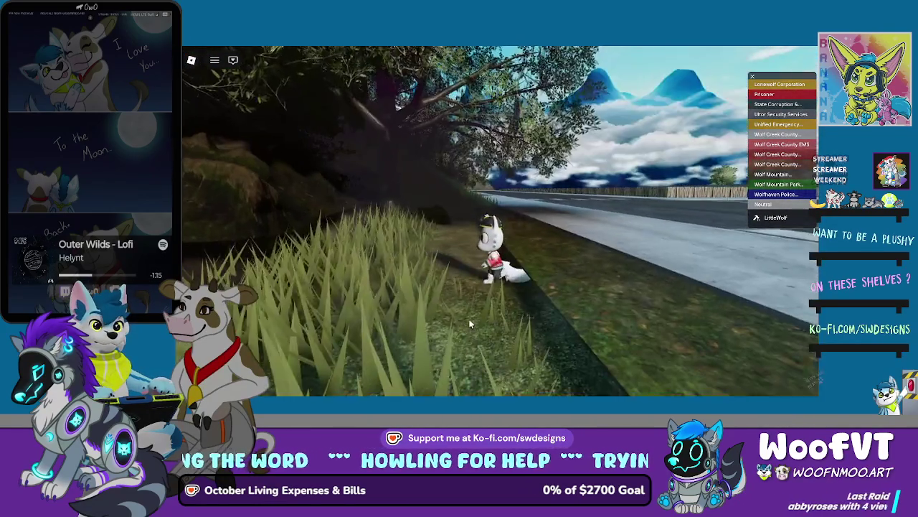
key(Right)
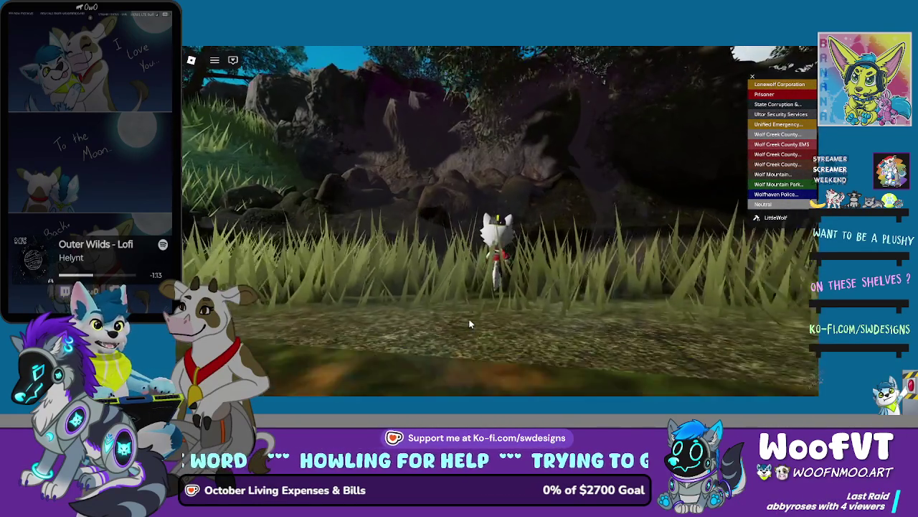
key(Left)
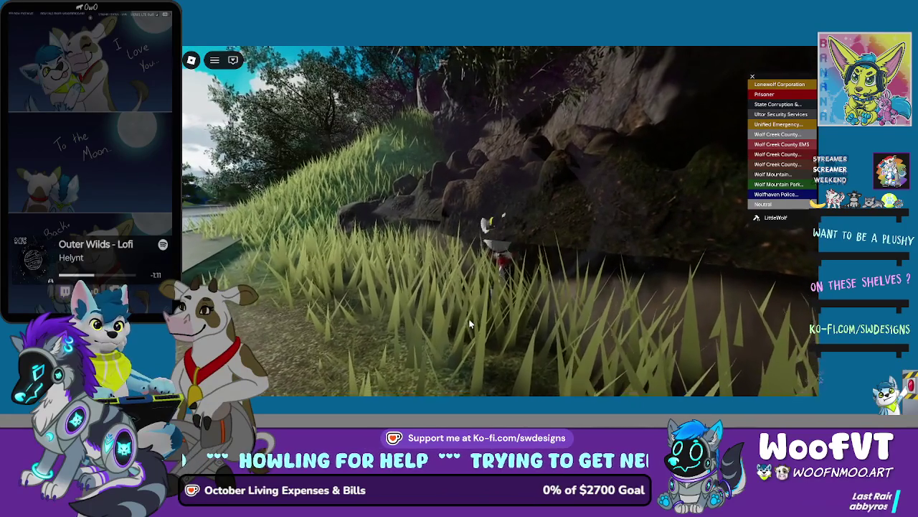
key(Right)
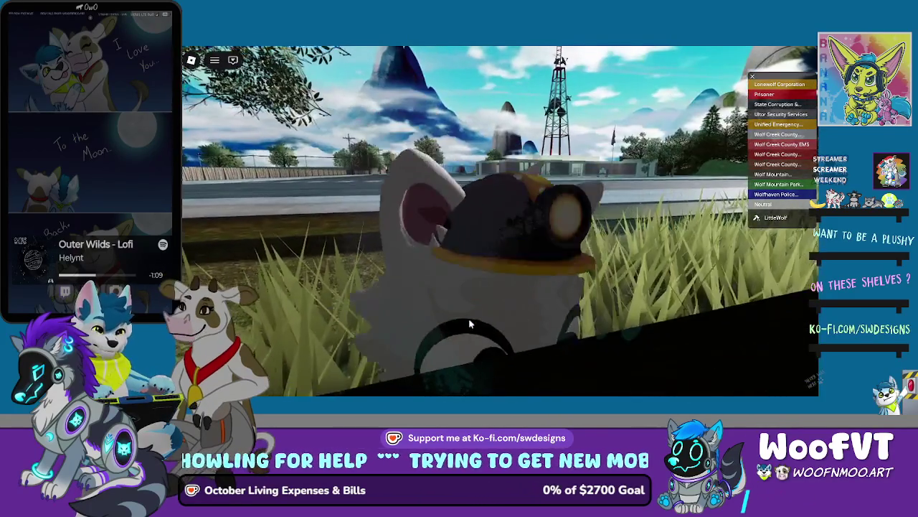
key(w)
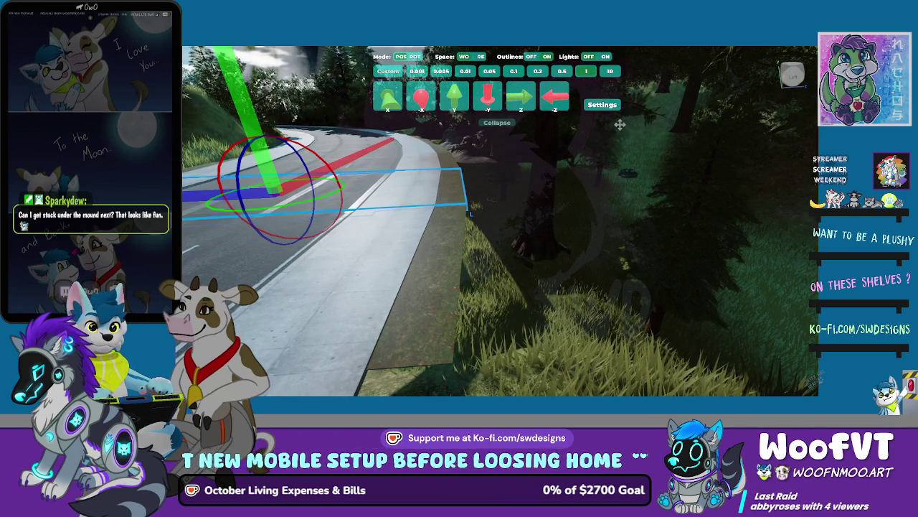
Step: Switch the building tool to rotation mode to turn the selected roadside object
key(r)
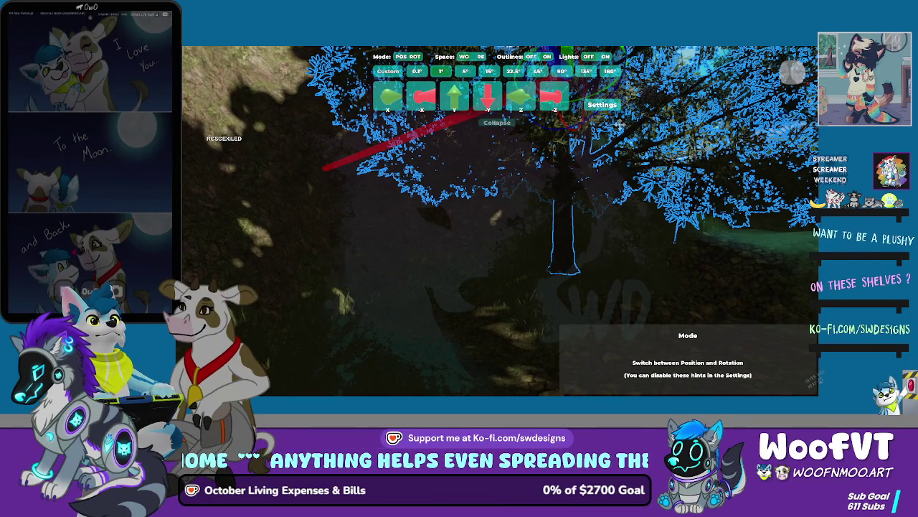
Step: Set the build toolbar to ROT mode for rotating parts
click(415, 56)
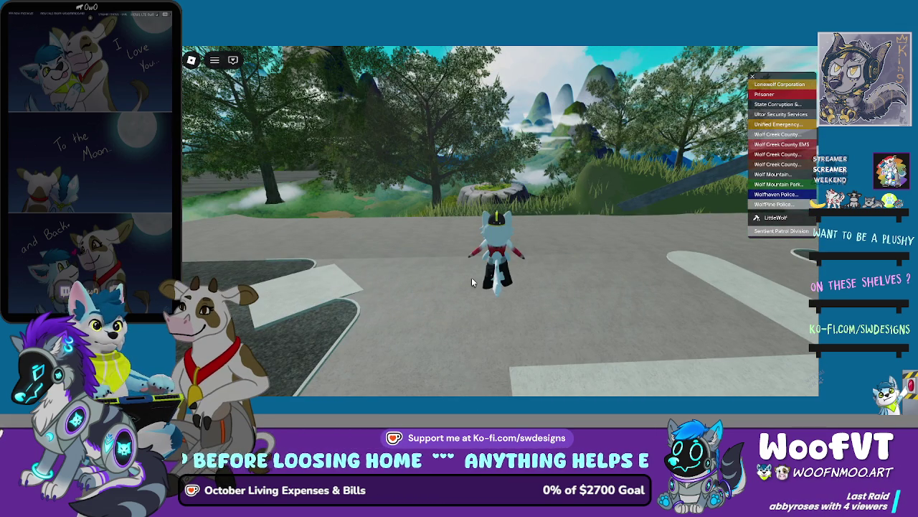
Step: Walk the character across the plaza and up the grassy slope toward the rock wall, zooming out and back in
key(w)
key(w)
key(a)
key(w)
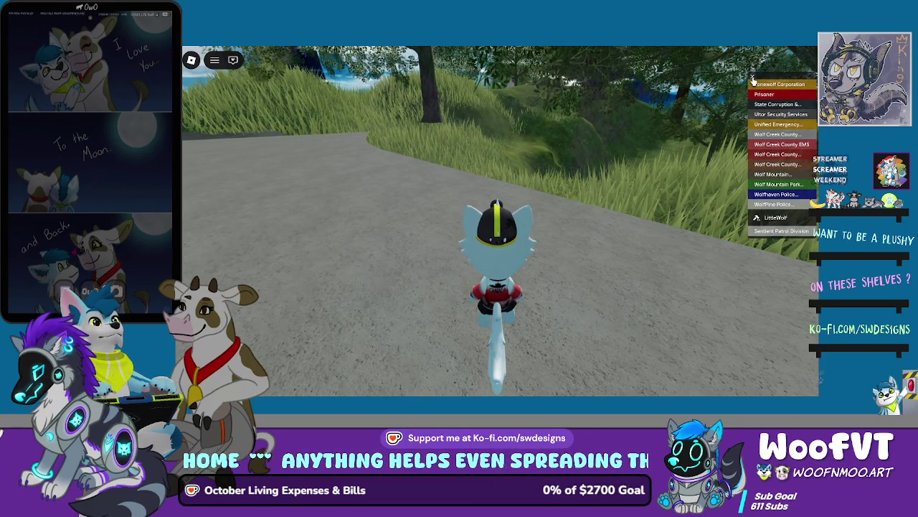
key(w)
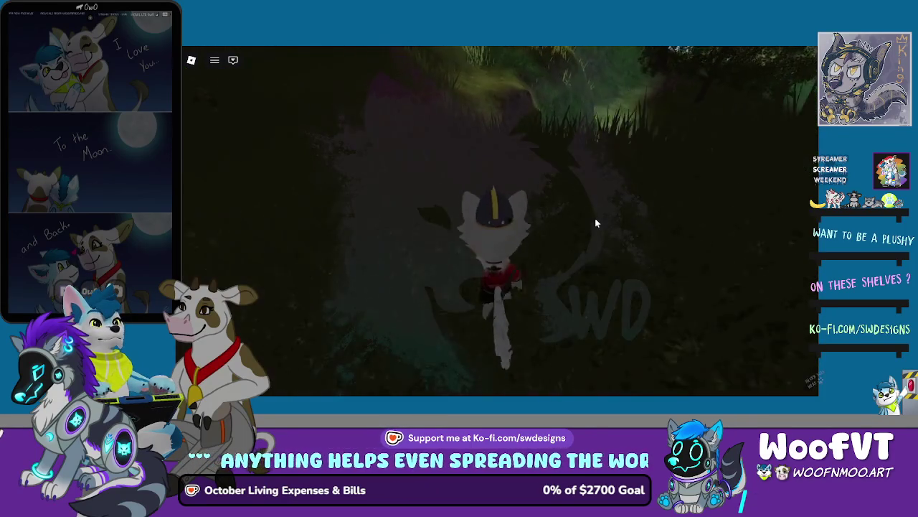
key(w)
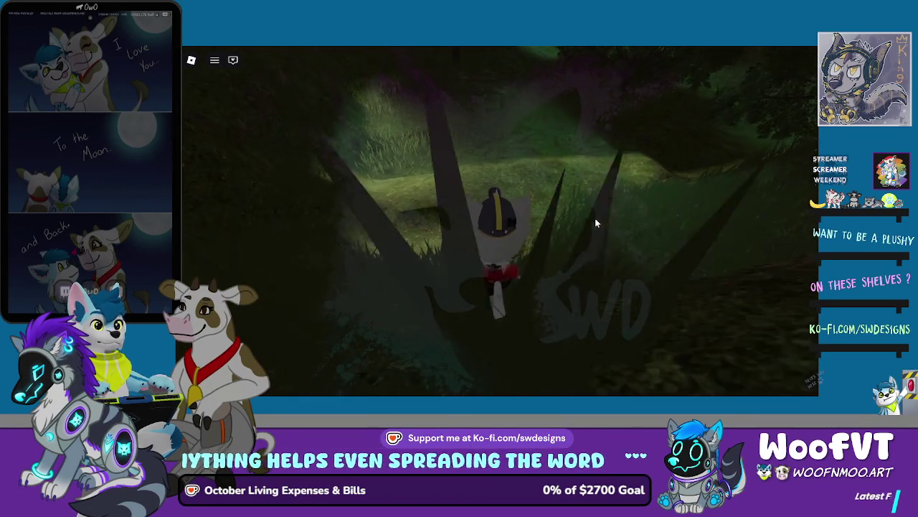
key(w)
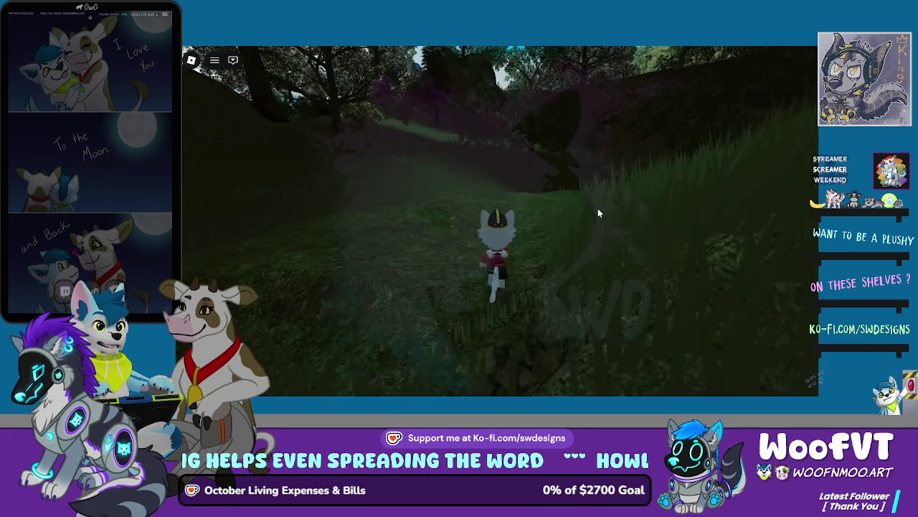
key(w)
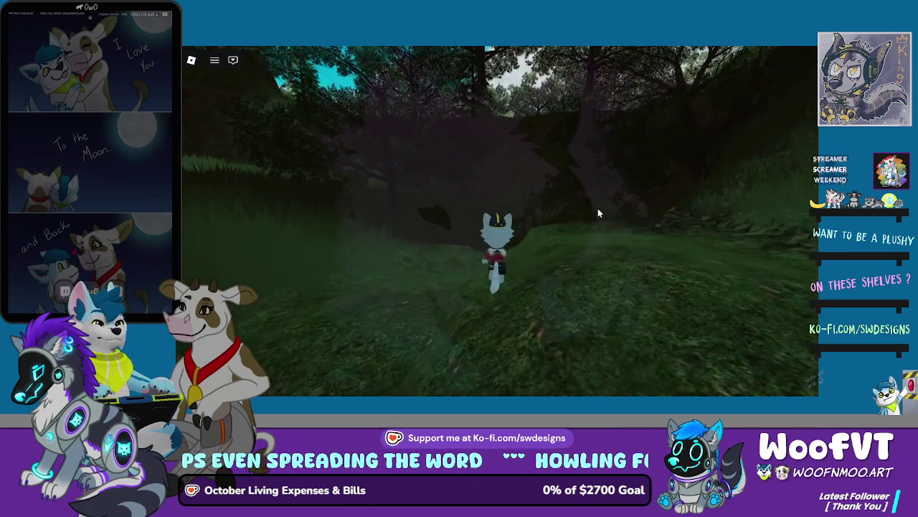
key(w)
key(w)
key(w)
key(w)
key(s)
key(s)
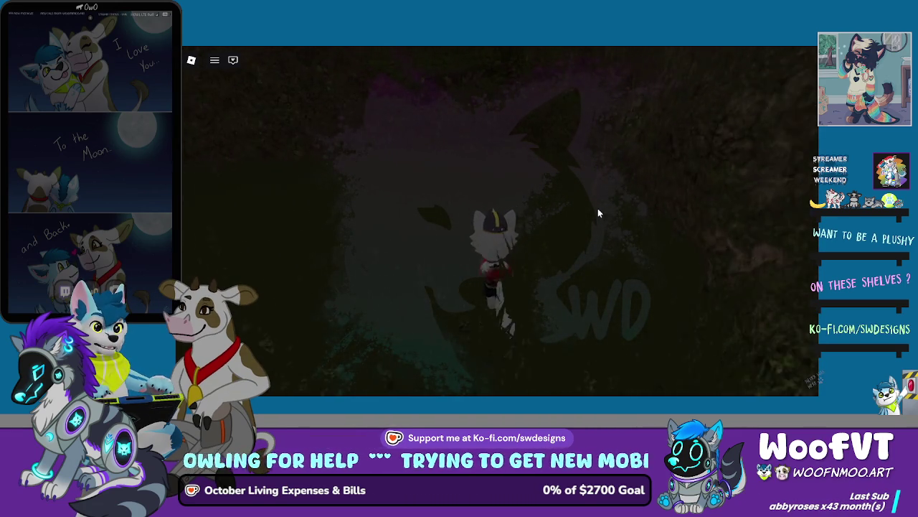
scroll(599, 206, down, 3)
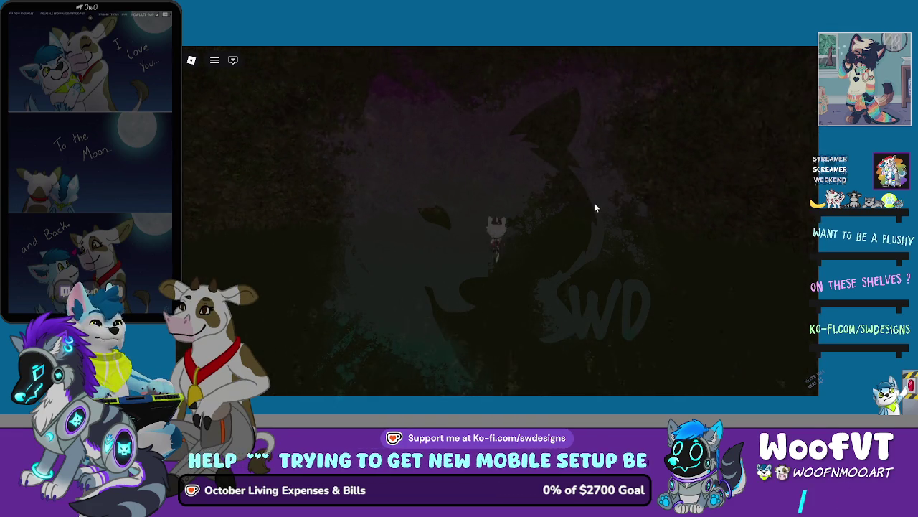
scroll(594, 208, up, 4)
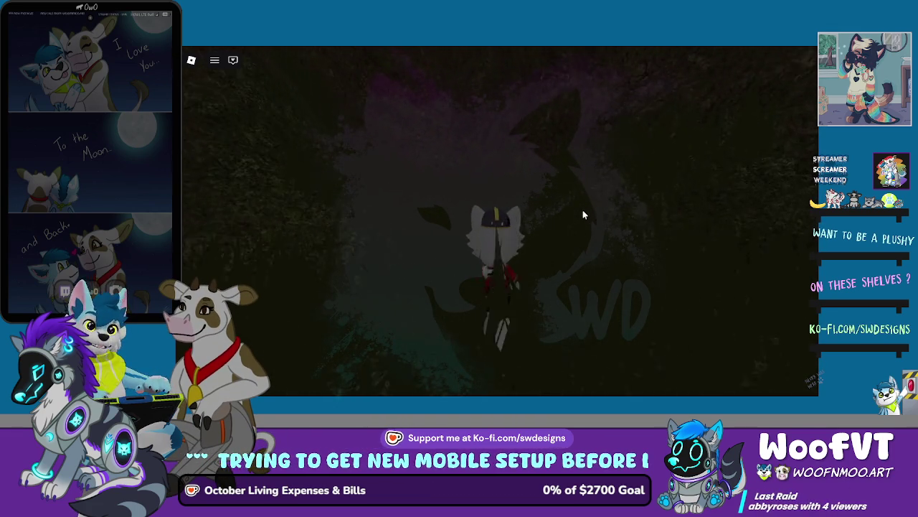
Step: Walk through the forest foliage out onto the road by the tower, then zoom the camera out
key(w)
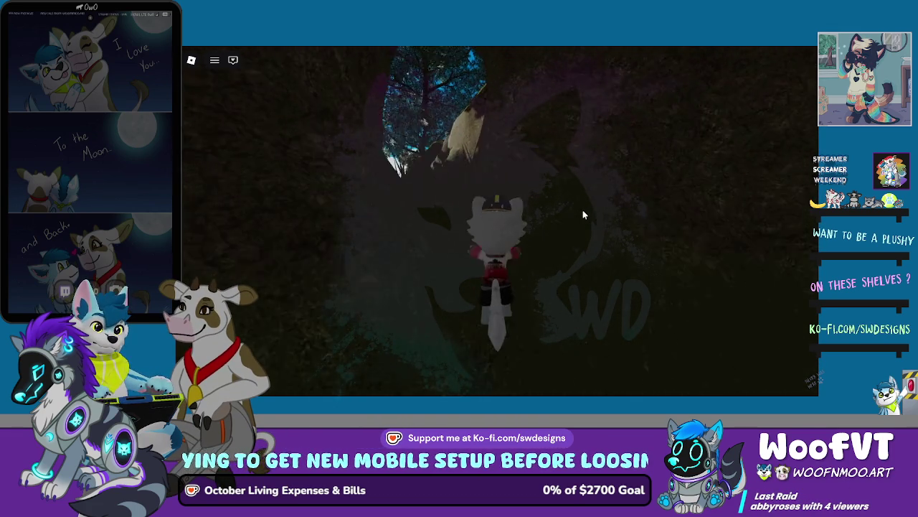
key(d)
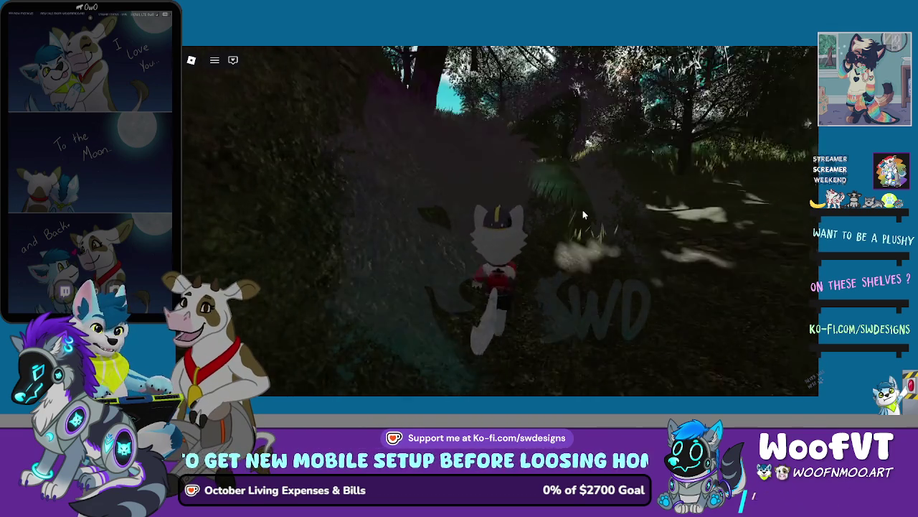
key(w)
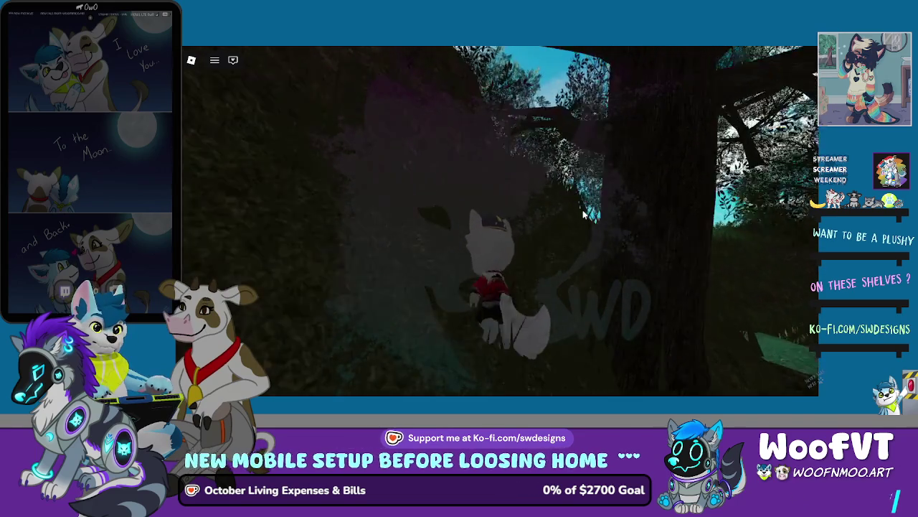
key(w)
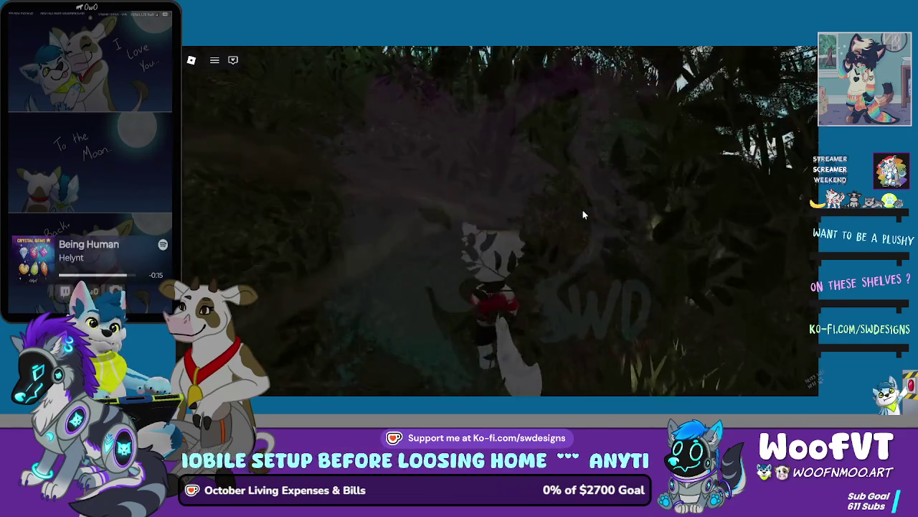
key(w)
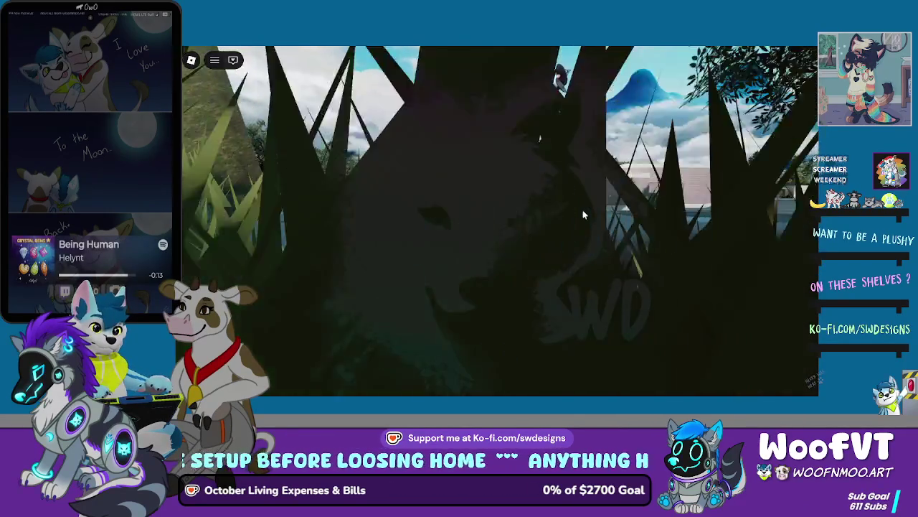
key(w)
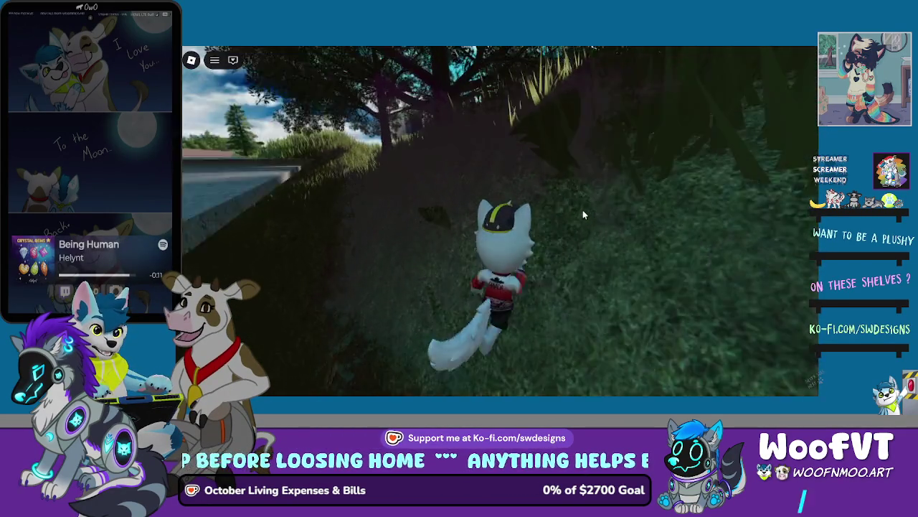
key(w)
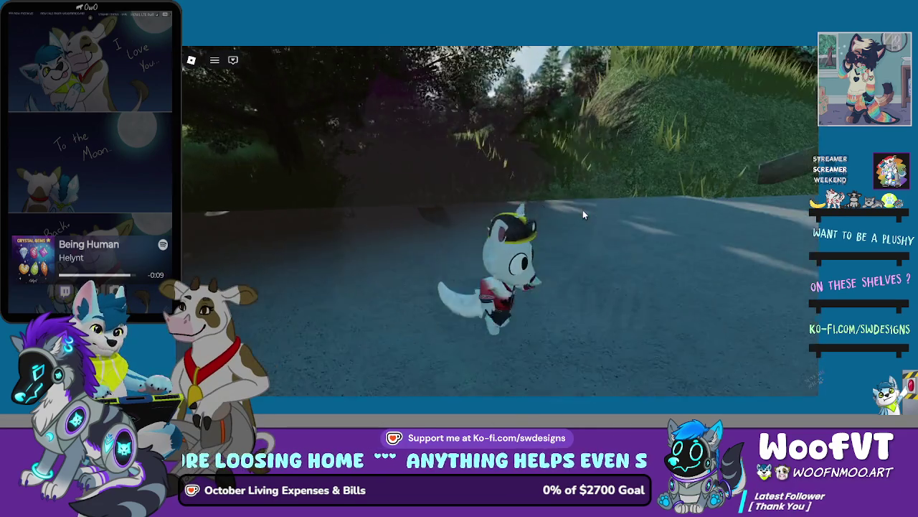
key(s)
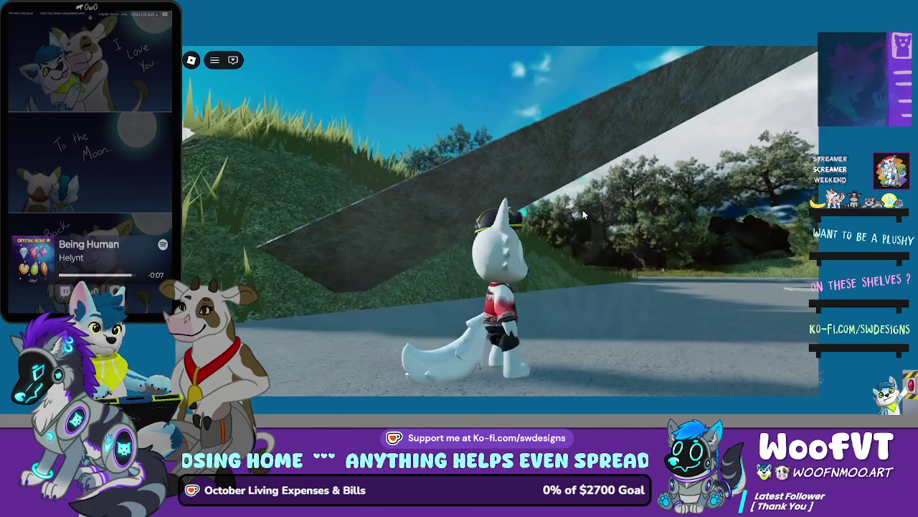
scroll(534, 221, down, 5)
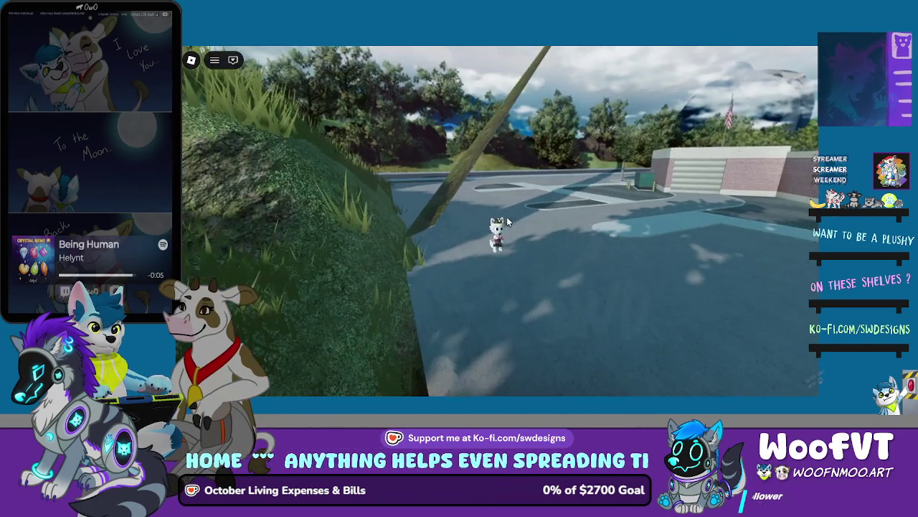
scroll(507, 222, down, 3)
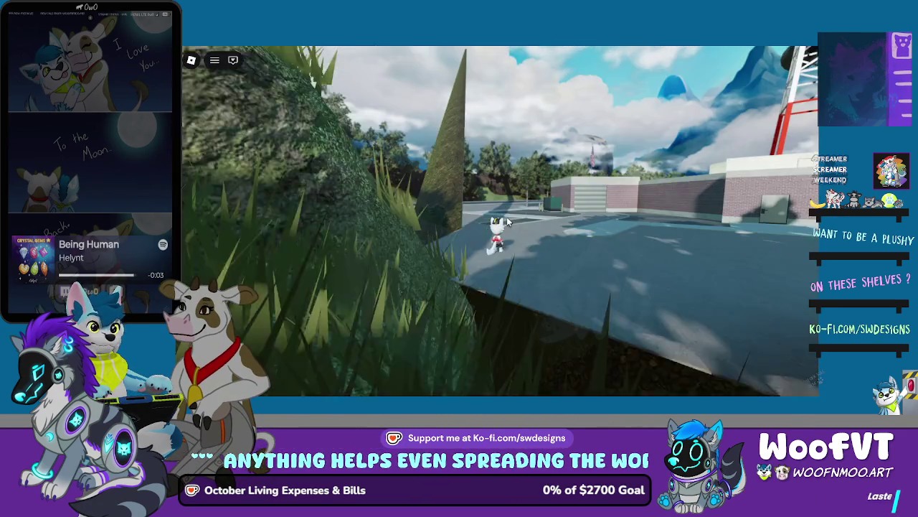
scroll(506, 221, down, 2)
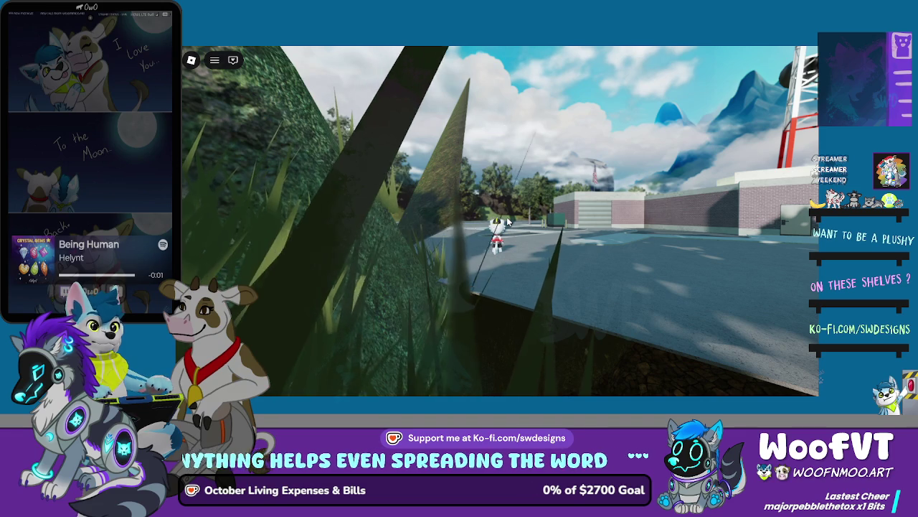
scroll(507, 222, up, 2)
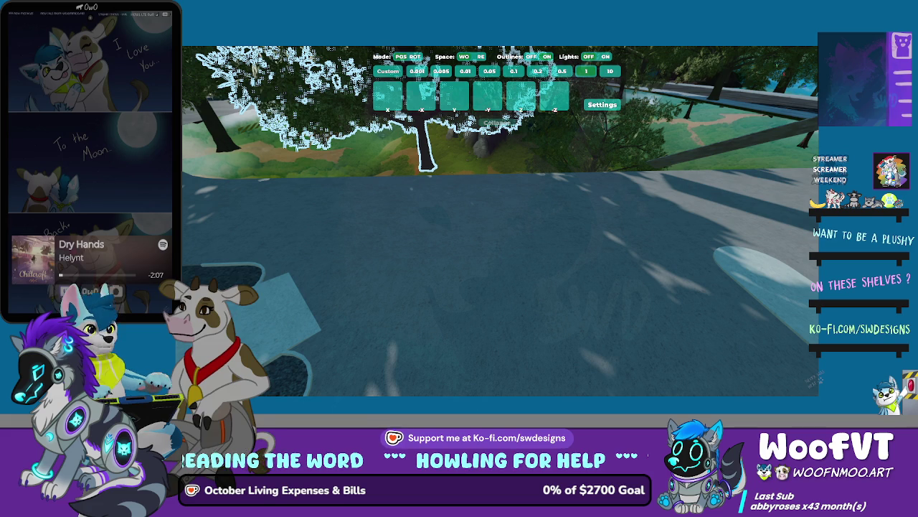
Step: Select the ground slab next to the road with the in-game build tool
click(619, 124)
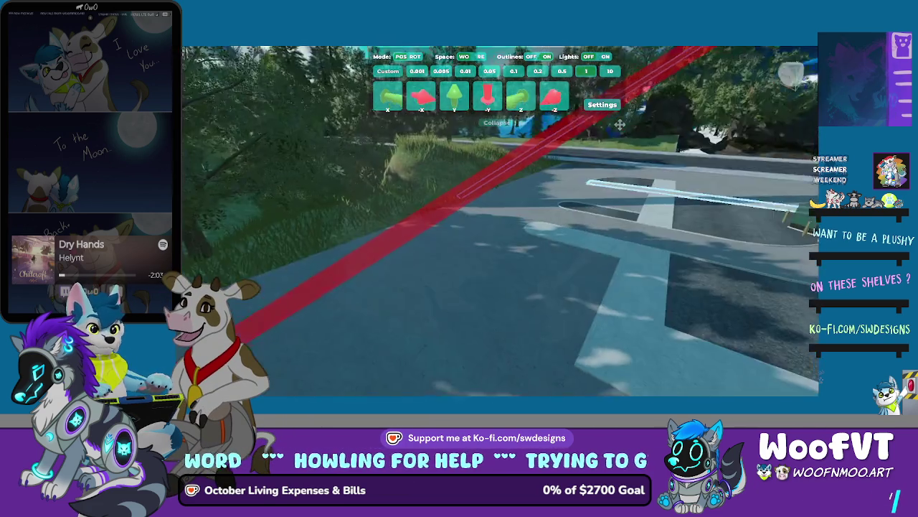
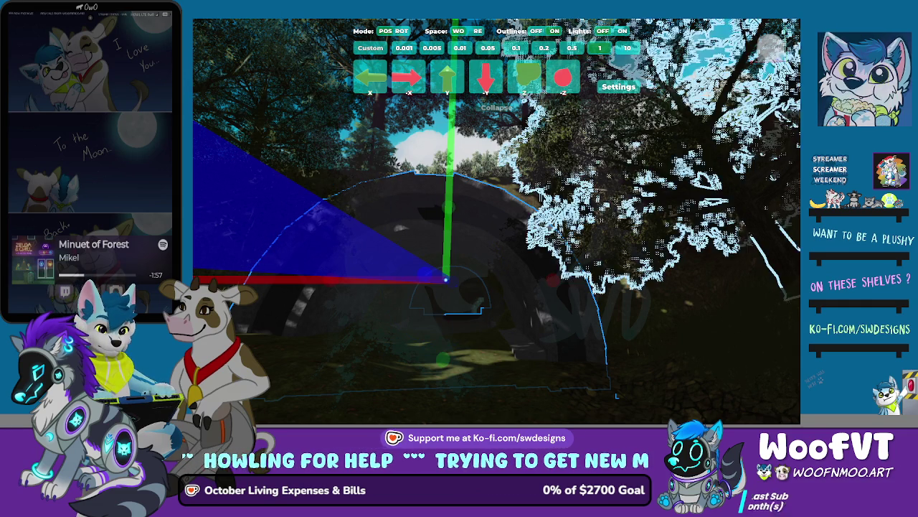
Step: Drag the domed tunnel piece about 53 units along the X axis among the trees
drag(445, 280, 467, 279)
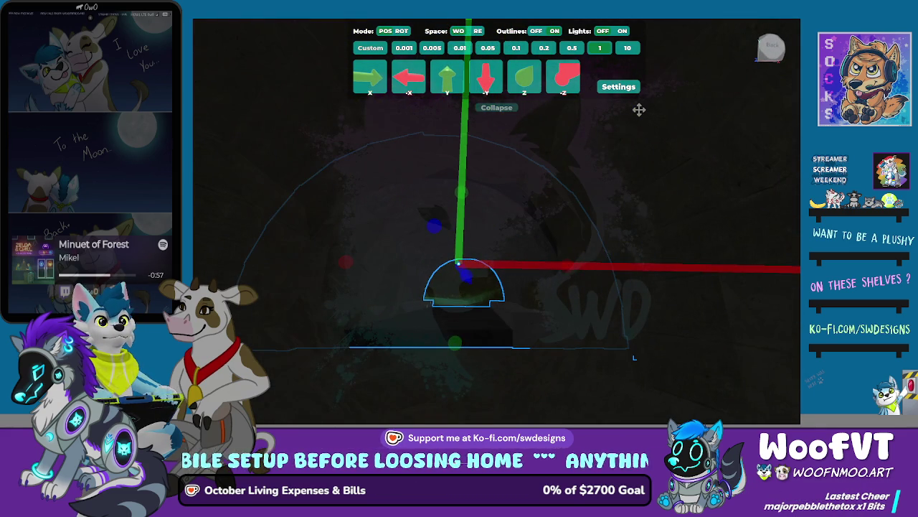
Step: Scale the tunnel piece twice, the second pass slightly larger, then shift the transform controls left
key(s)
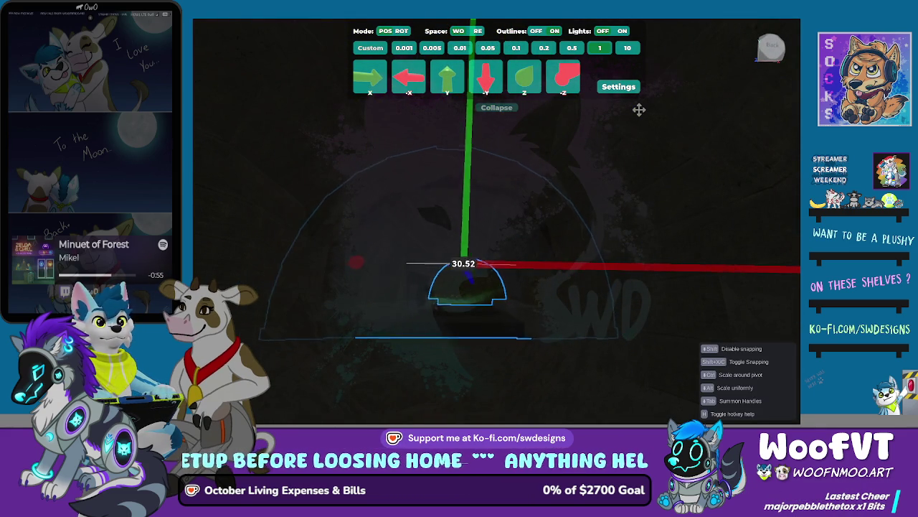
key(Return)
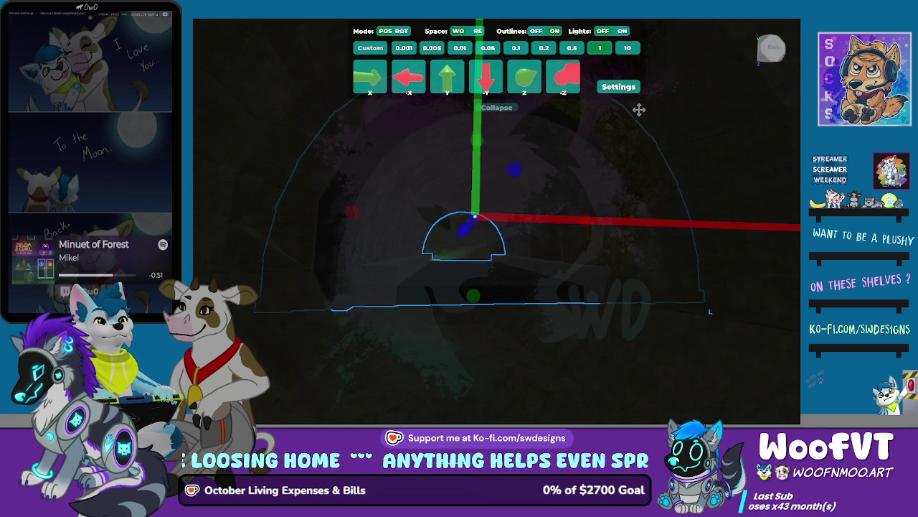
key(s)
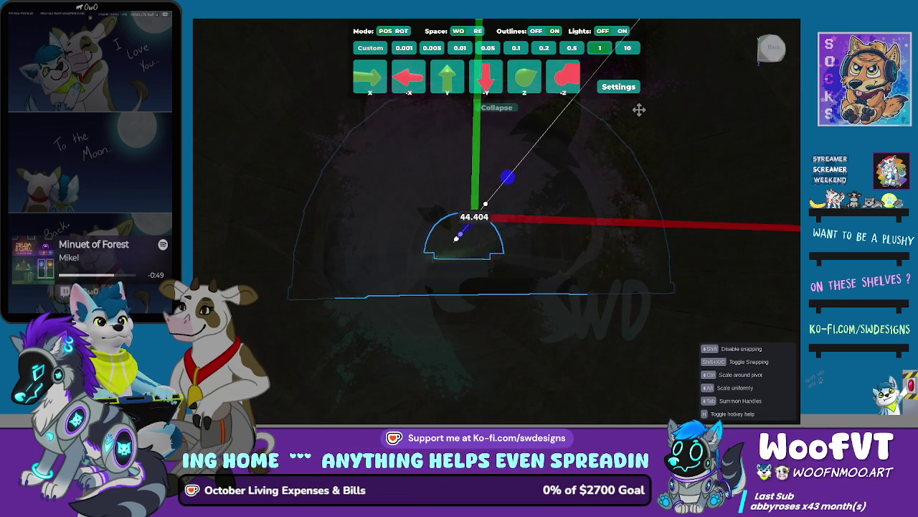
key(Return)
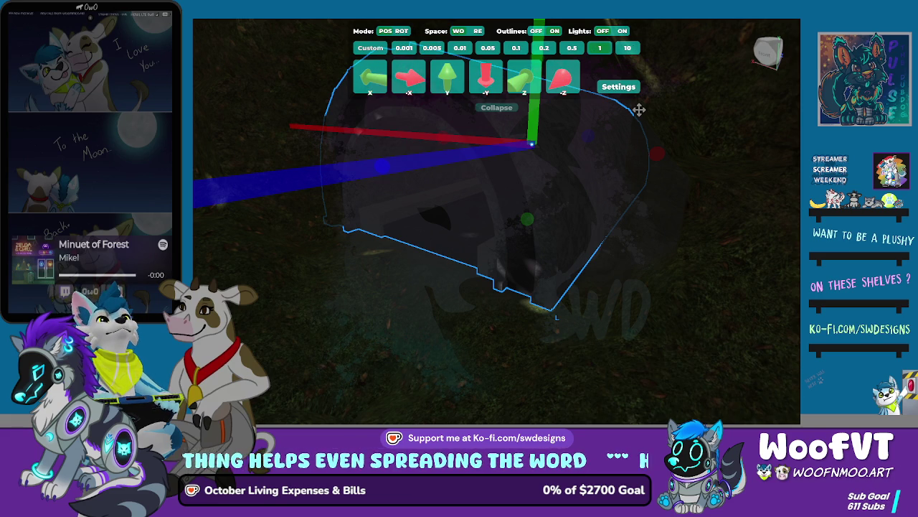
drag(639, 109, 486, 109)
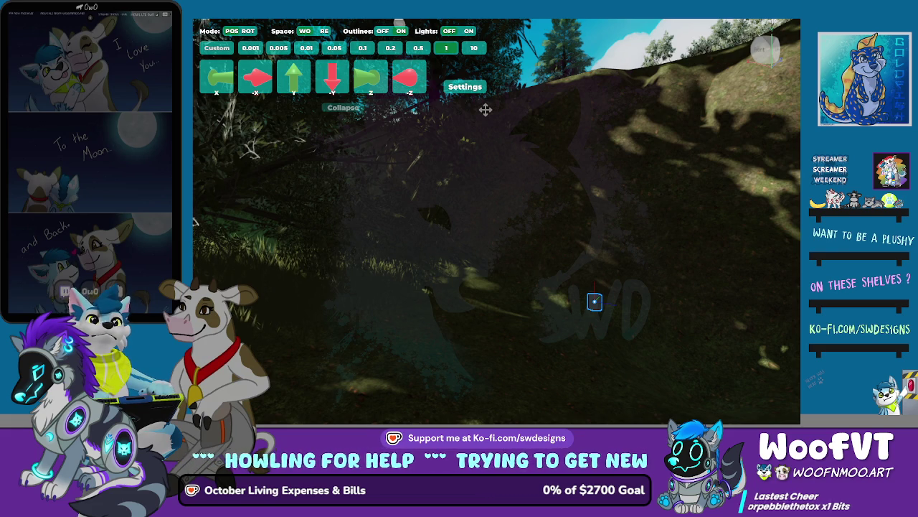
click(485, 109)
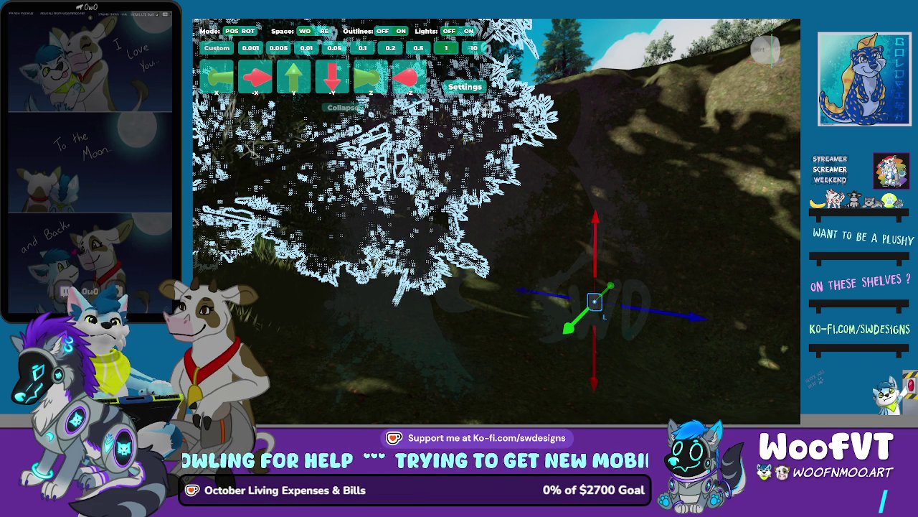
click(486, 109)
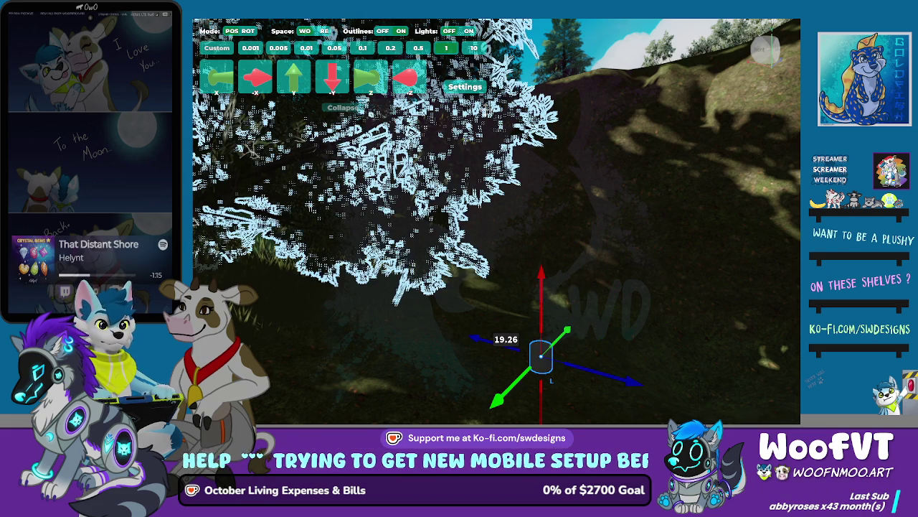
key(r)
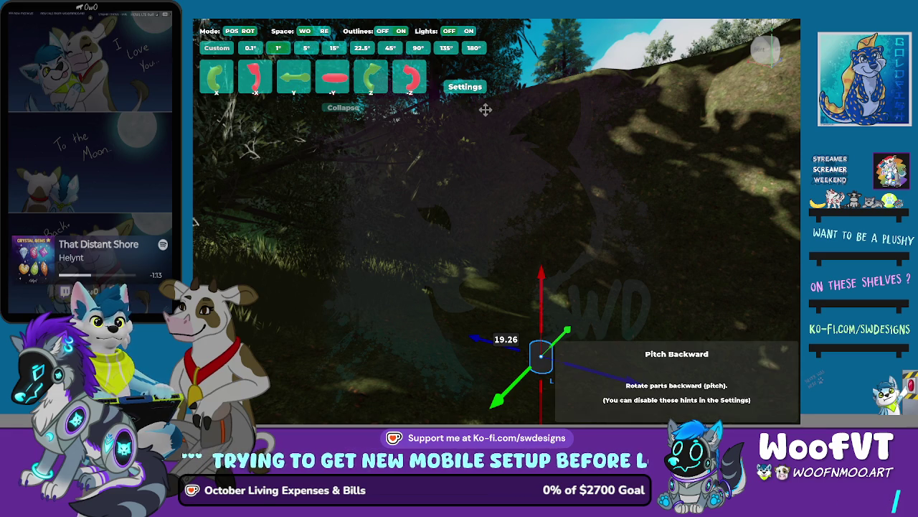
key(Up)
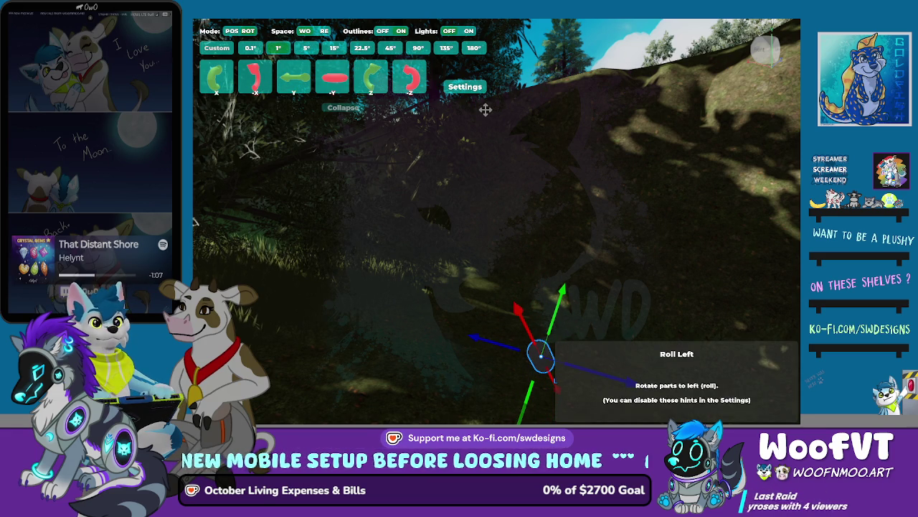
key(4)
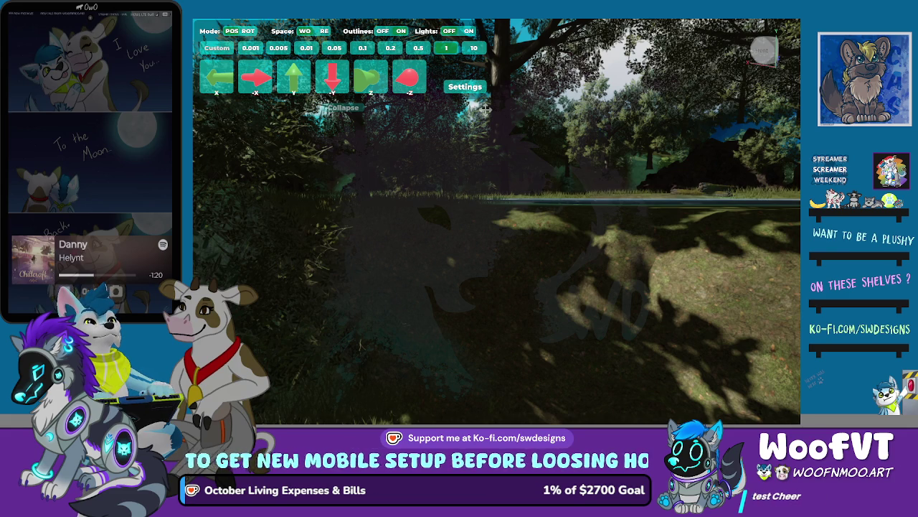
Step: Frame the view on the striped arch piece, then deselect it
key(f)
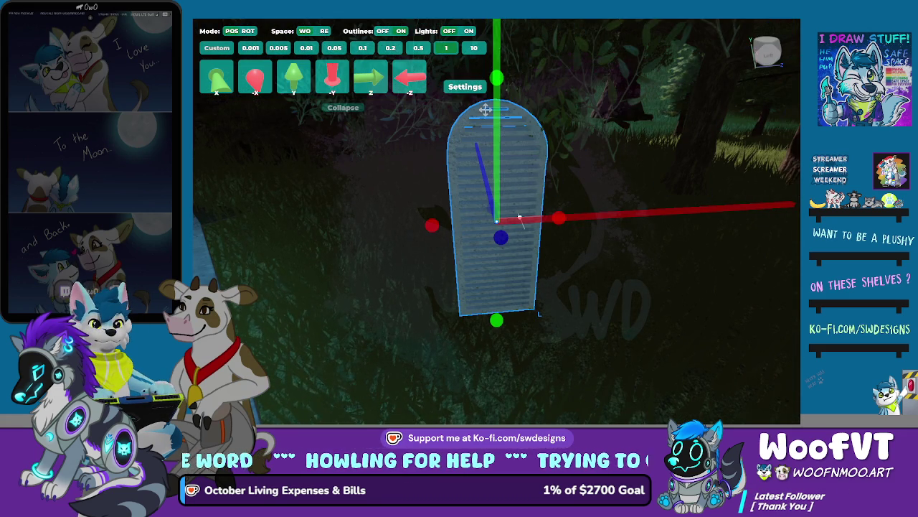
click(486, 230)
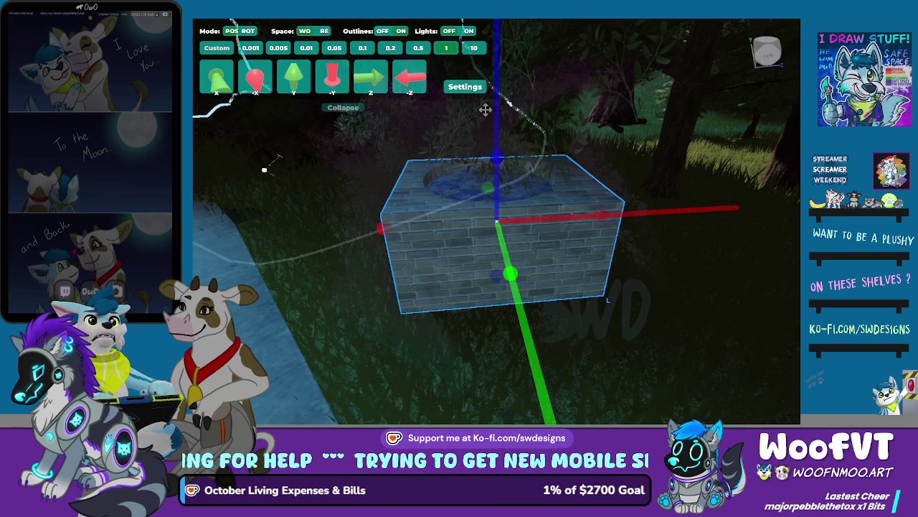
Step: Delete the selected brick well, leaving a grassy clearing beside the stone path
key(Delete)
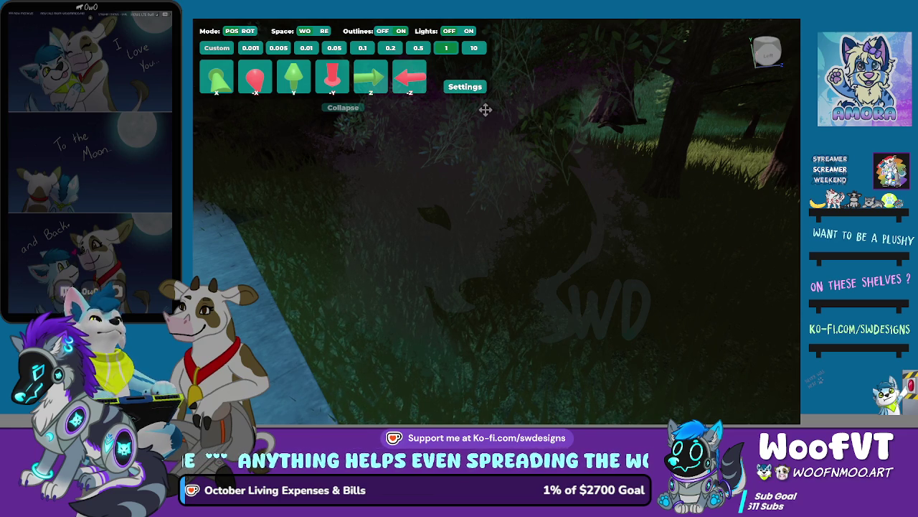
Step: Frame the view on the tunnel arch to place it on the forest floor
key(f)
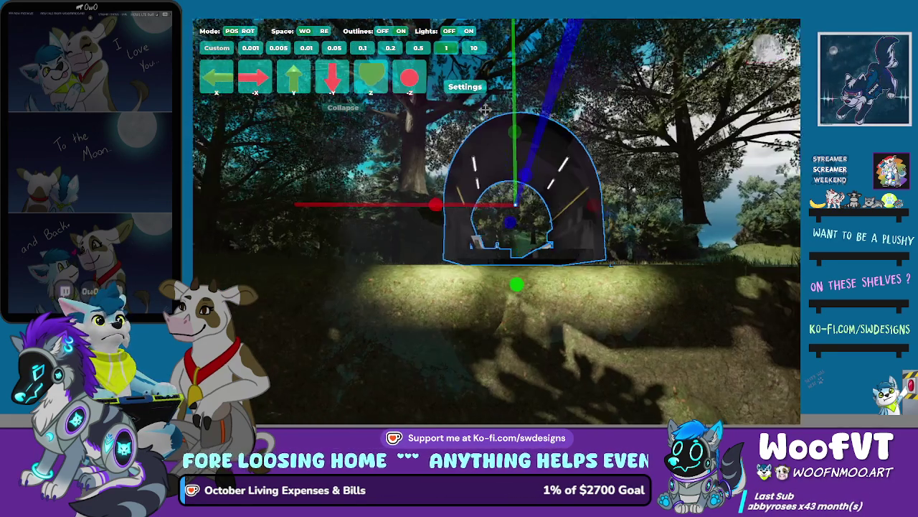
Step: Clear the tunnel selection and pick a tree on the shaded forest floor
key(Delete)
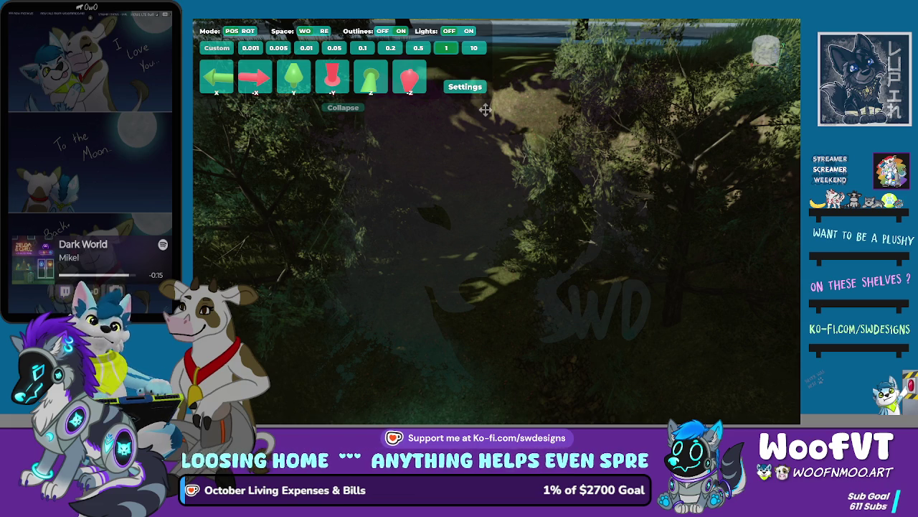
click(485, 109)
Step: Delete the selected tree and pan across the leaf-shadowed grassy slope
key(Delete)
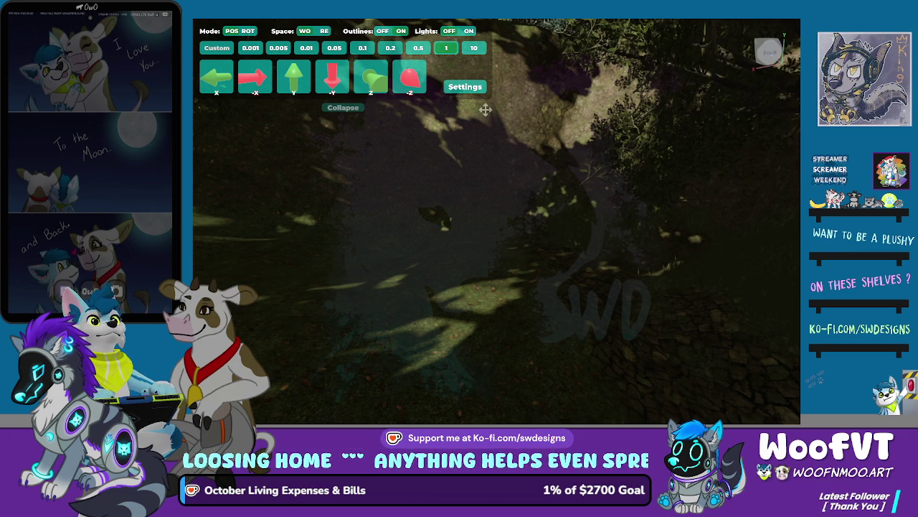
drag(194, 259, 420, 258)
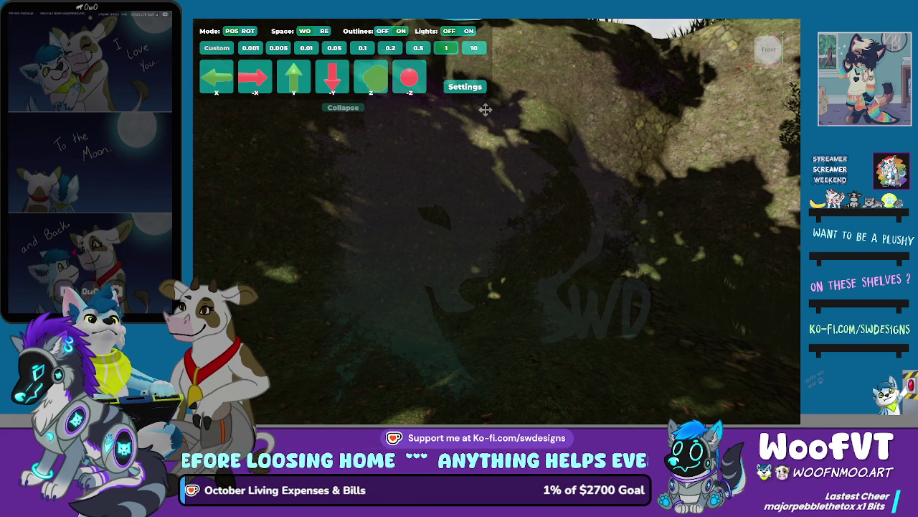
Step: Frame the brick tunnel and view it from front, side and reverse-front angles
key(f)
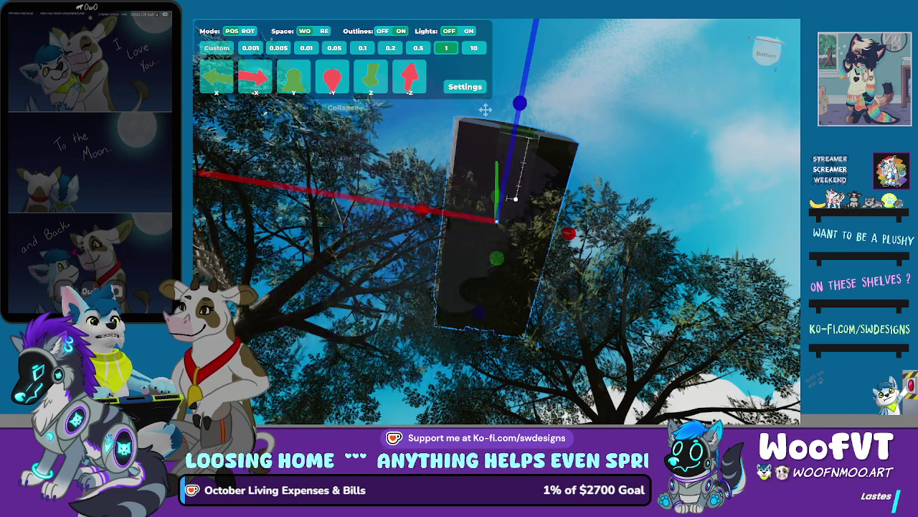
key(KP_1)
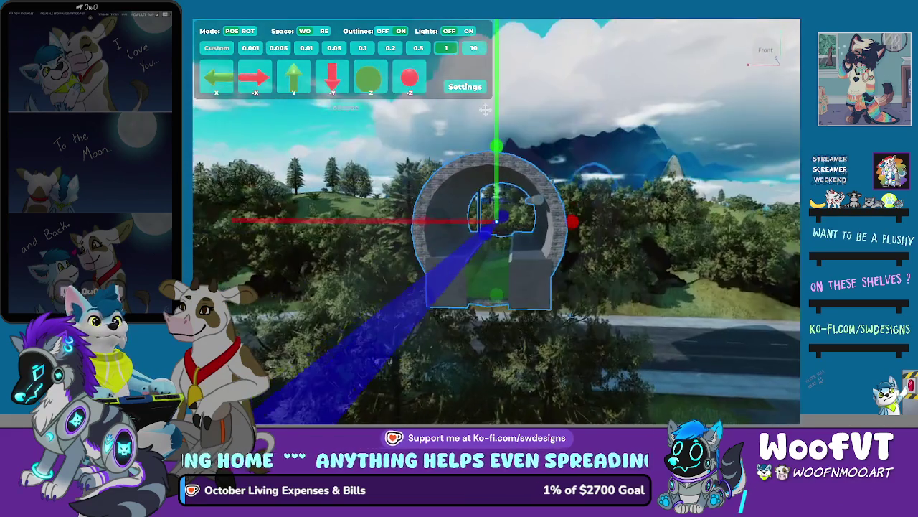
scroll(486, 110, up, 8)
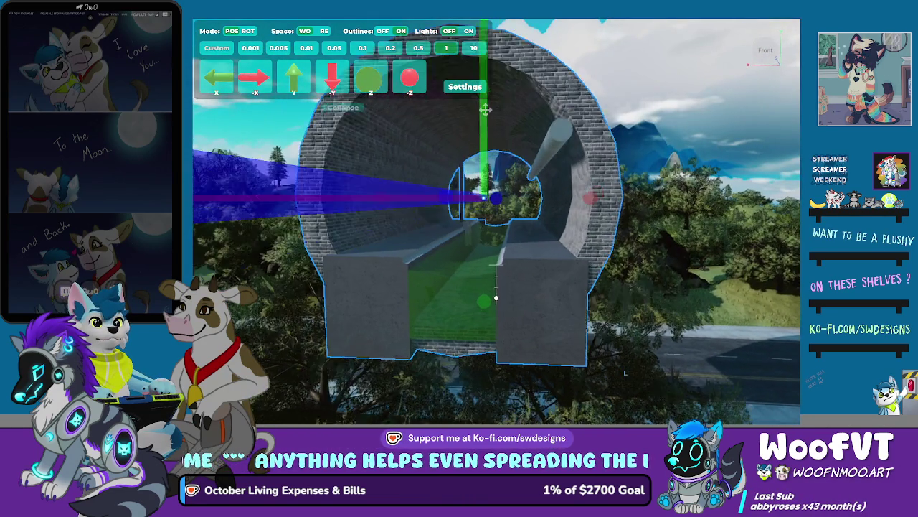
key(KP_3)
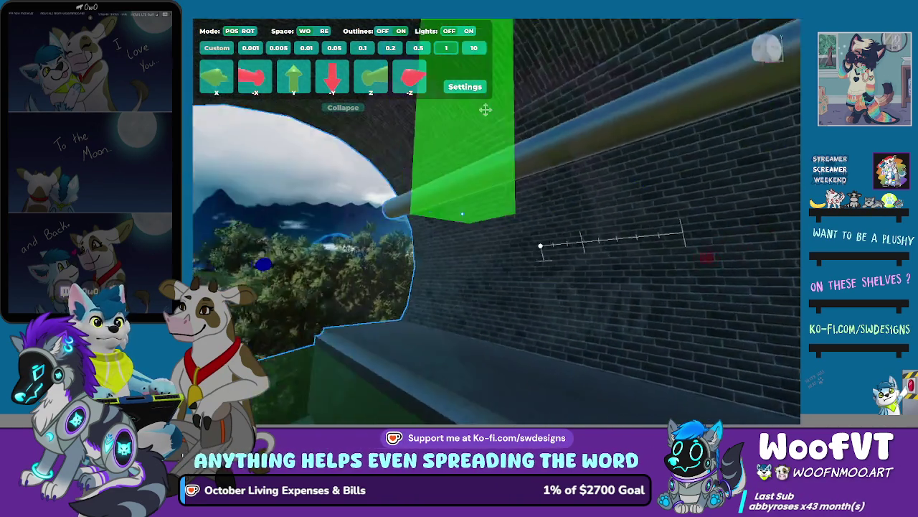
key(ctrl+KP_1)
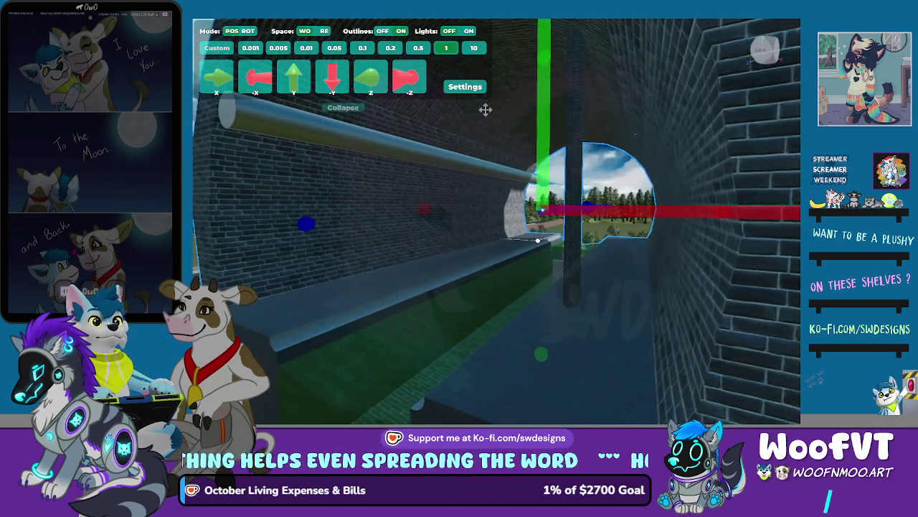
scroll(485, 110, down, 5)
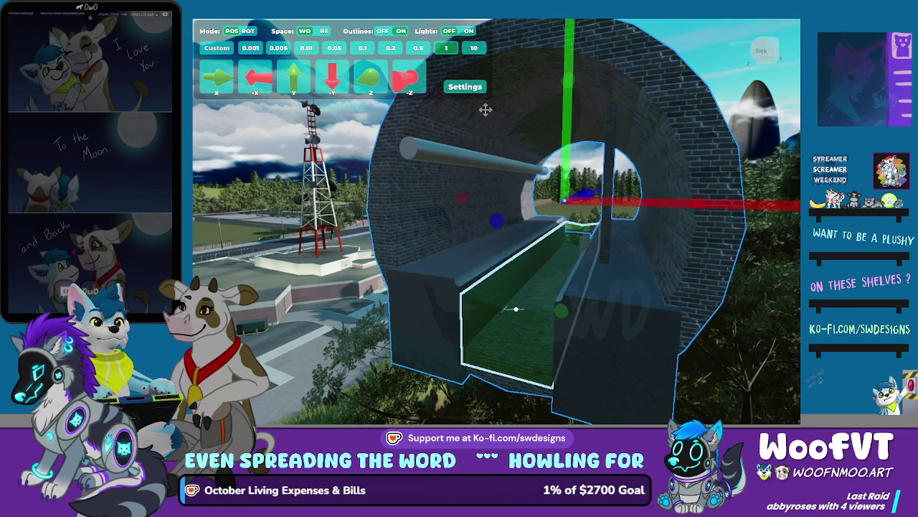
Step: Zoom inside the tunnel past the central floor trough and select the ladder
click(506, 319)
key(Escape)
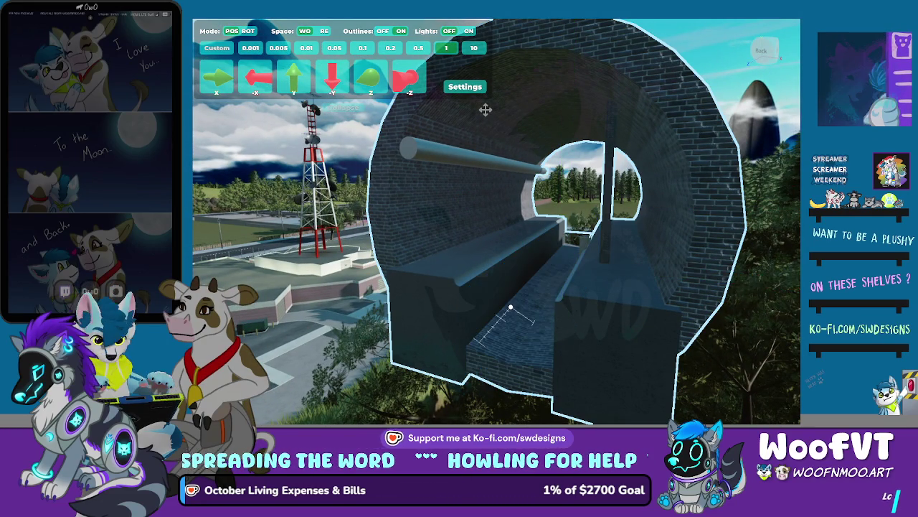
scroll(486, 109, up, 3)
scroll(485, 110, up, 5)
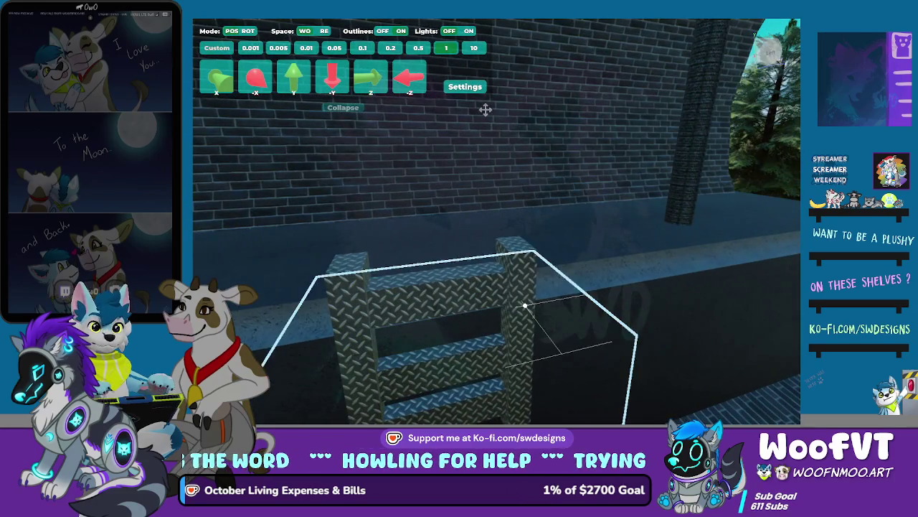
click(524, 252)
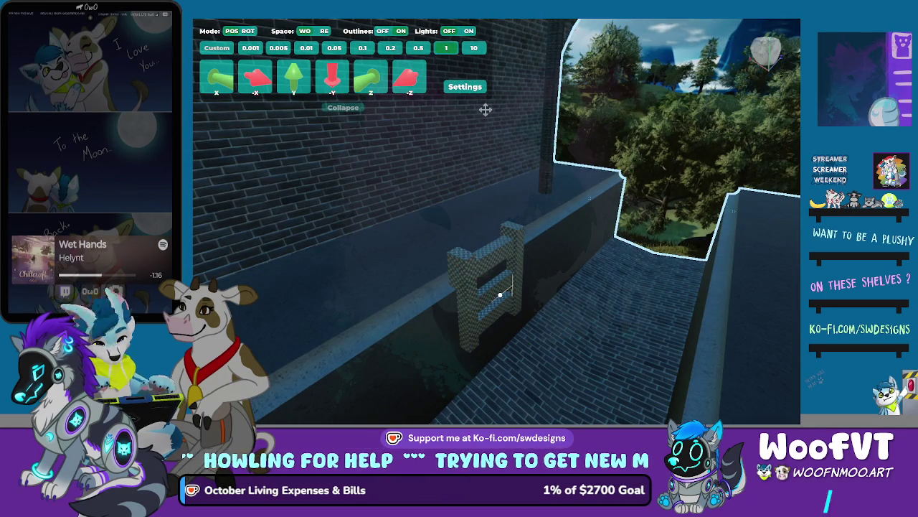
Step: Select the post beside the ladder, then zoom out to the tunnel's arched entrance
click(466, 282)
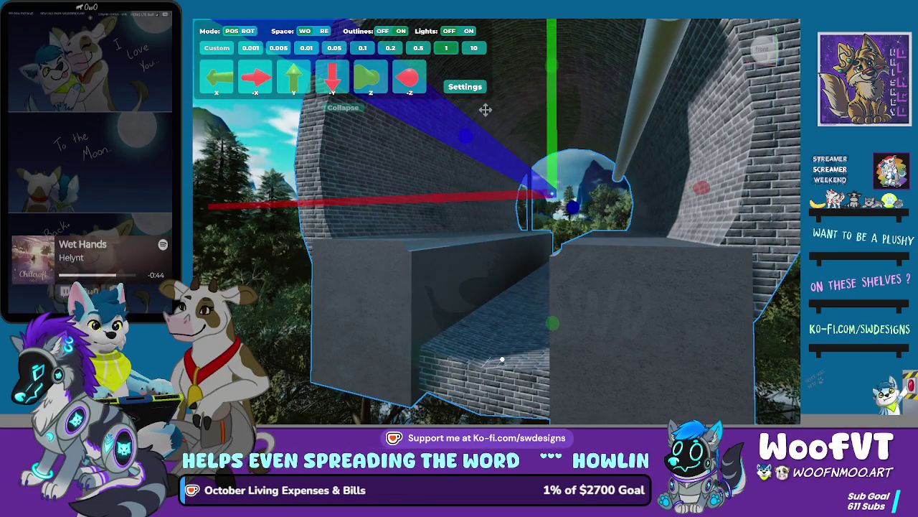
scroll(485, 110, down, 5)
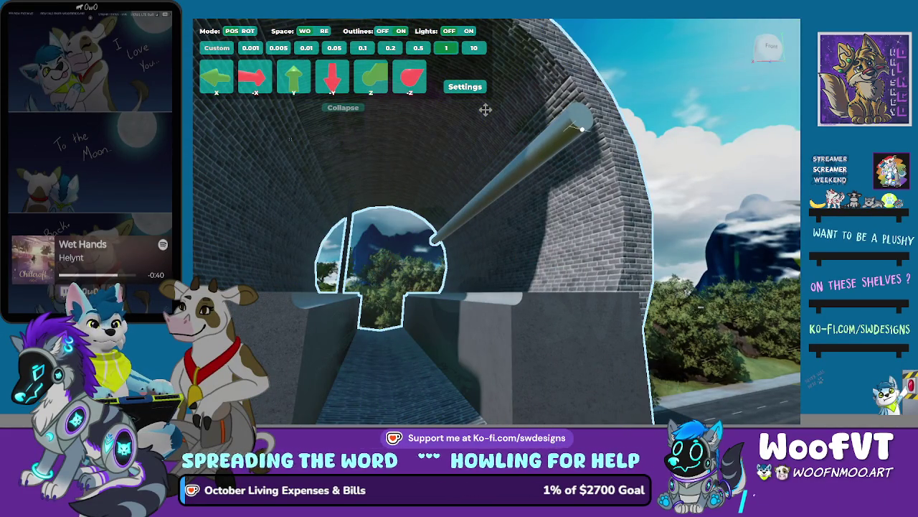
scroll(485, 109, down, 6)
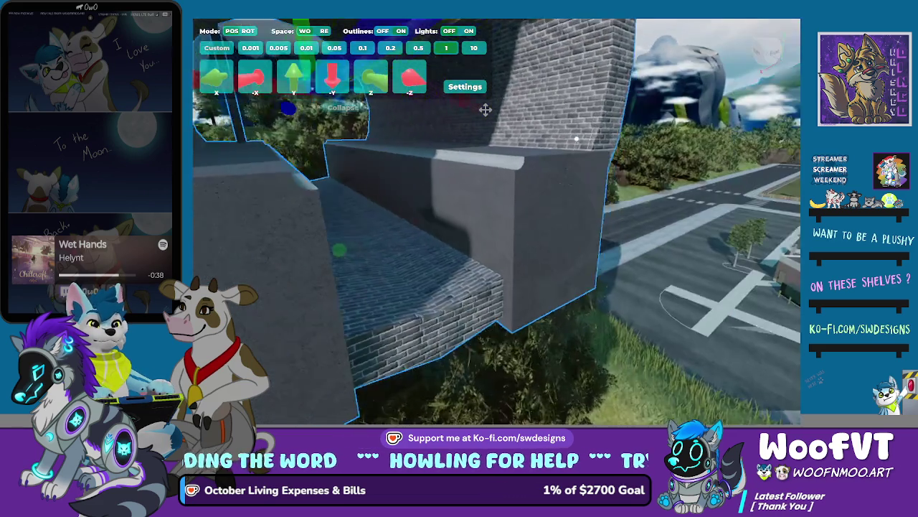
scroll(485, 109, down, 5)
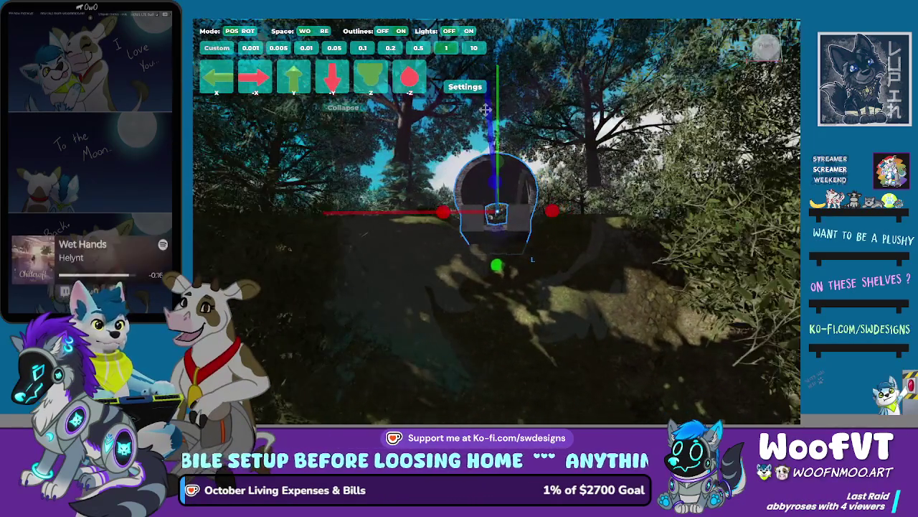
Step: Enlarge the selected brick arch with the scroll wheel in scale mode
scroll(486, 109, up, 2)
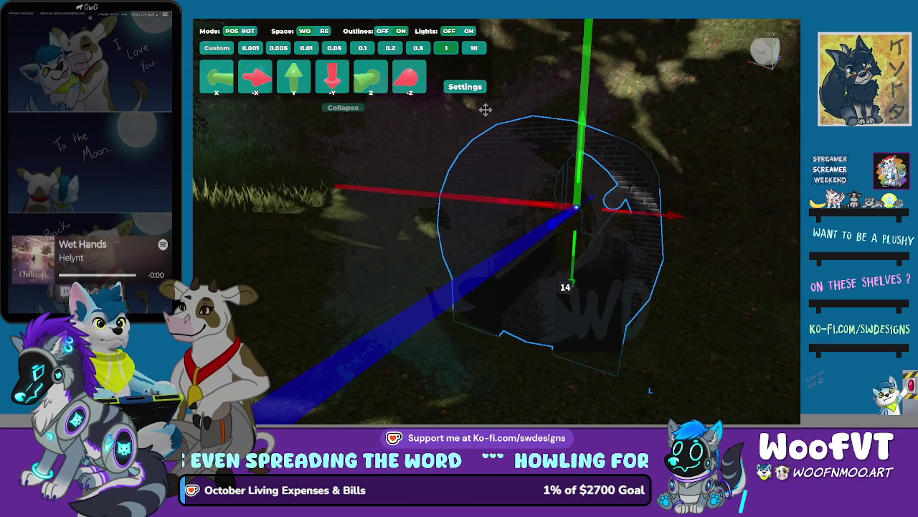
Step: Lock in the brick arch's new size and reframe the view around it
key(h)
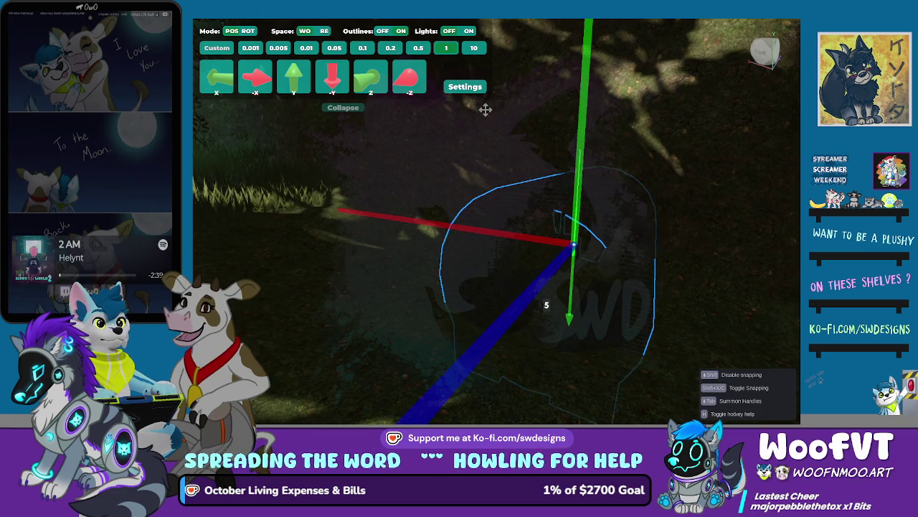
key(h)
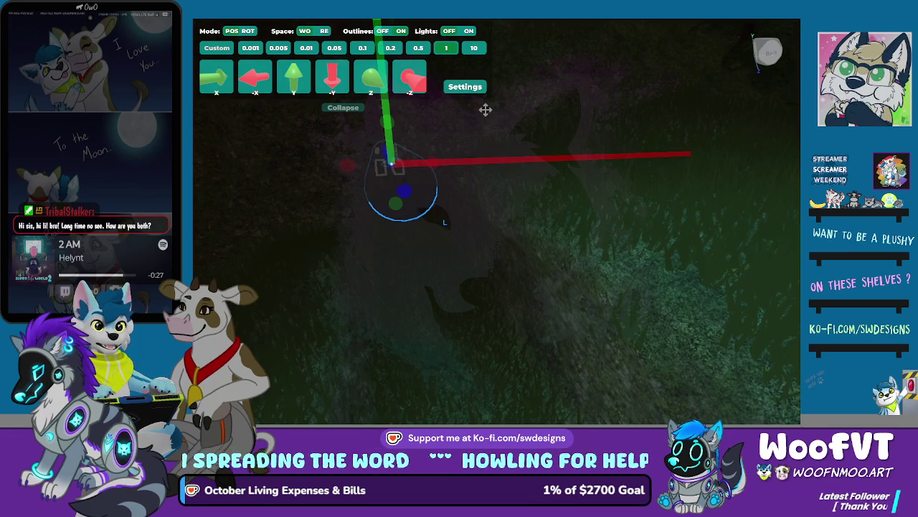
Step: Scale the brick tunnel piece up to 189.656
key(s)
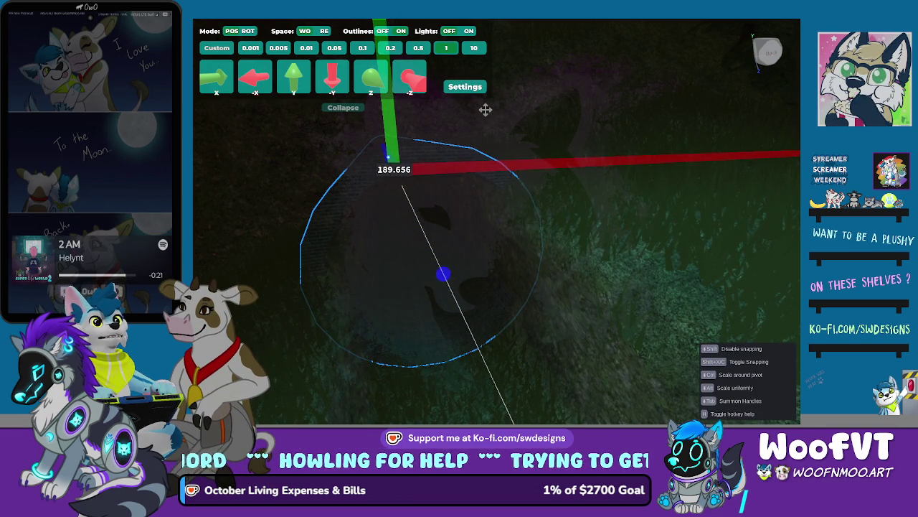
click(485, 109)
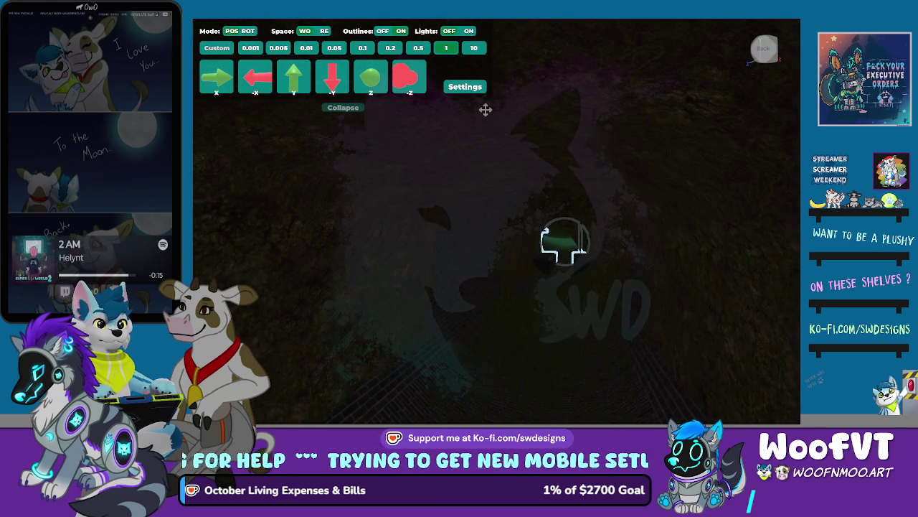
key(w)
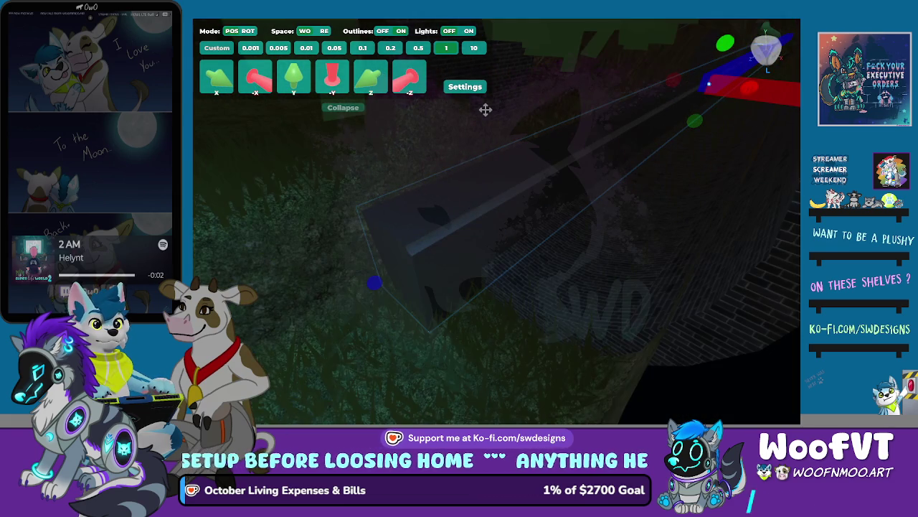
Step: Scale the brick tunnel section up again to about 190.14
key(s)
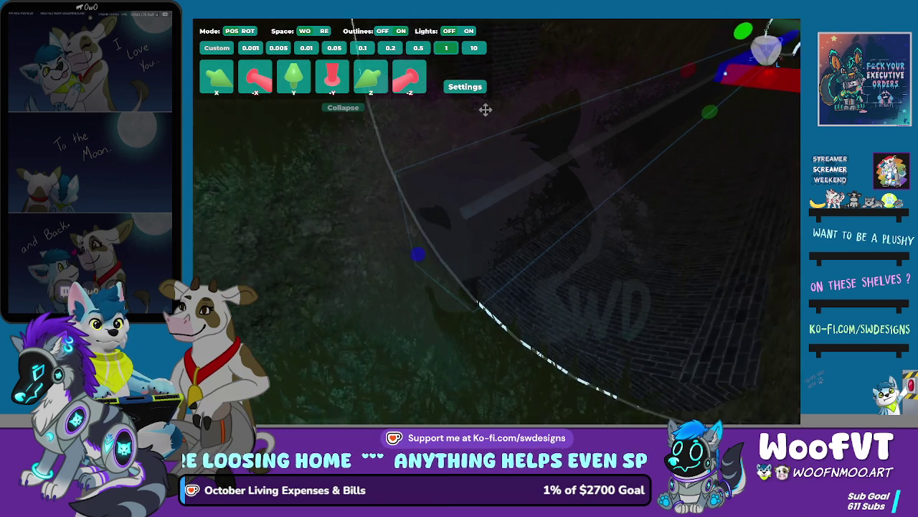
click(486, 109)
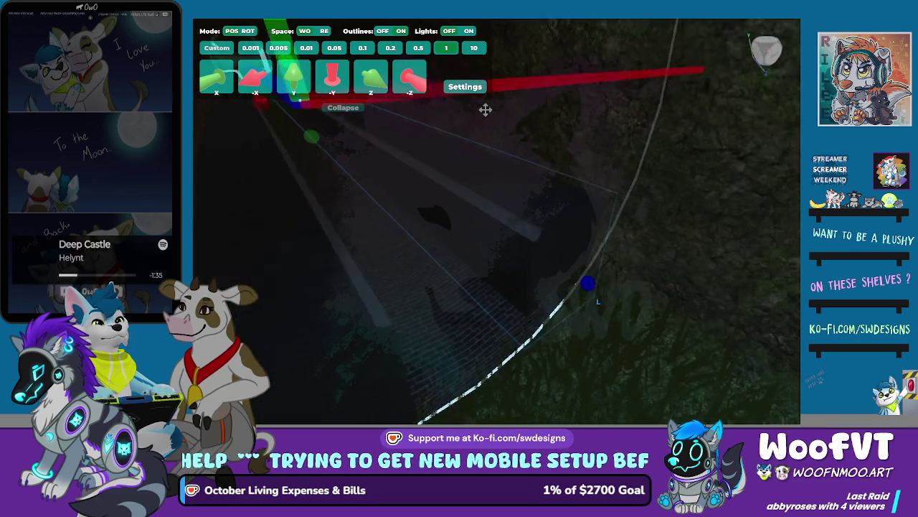
key(s)
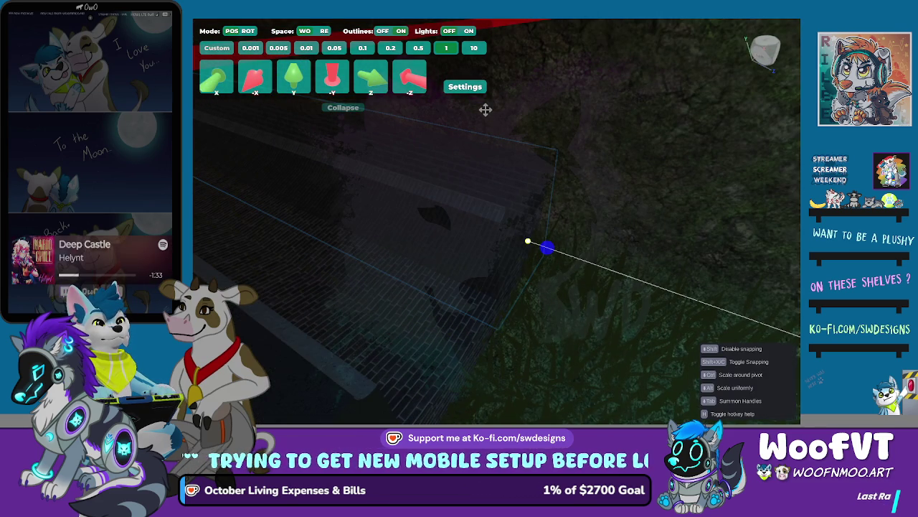
key(Escape)
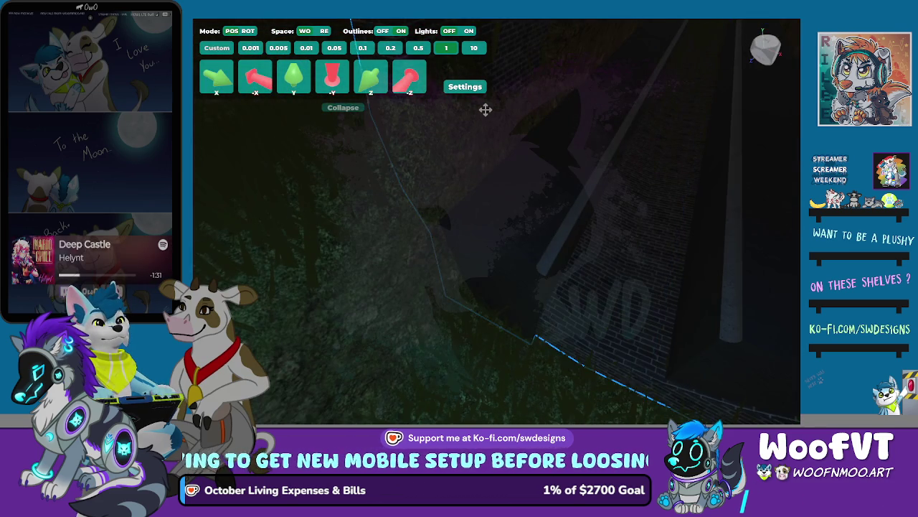
key(s)
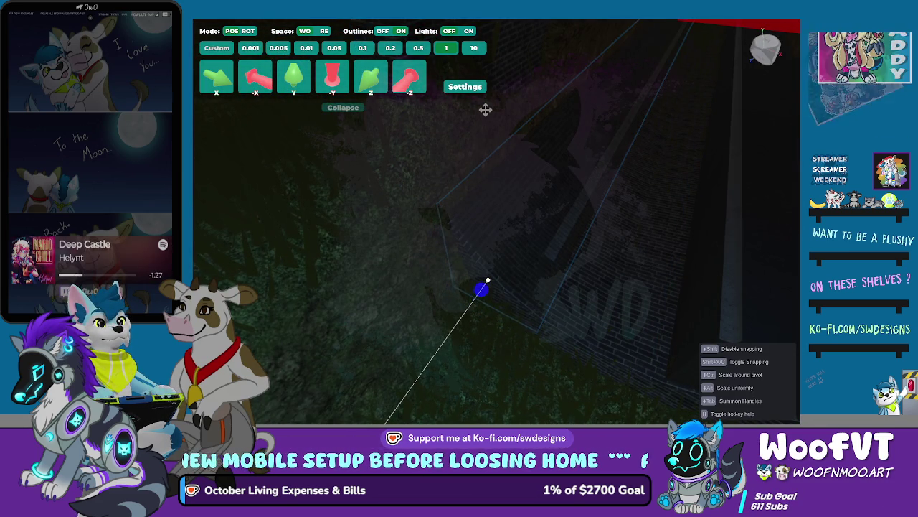
key(Escape)
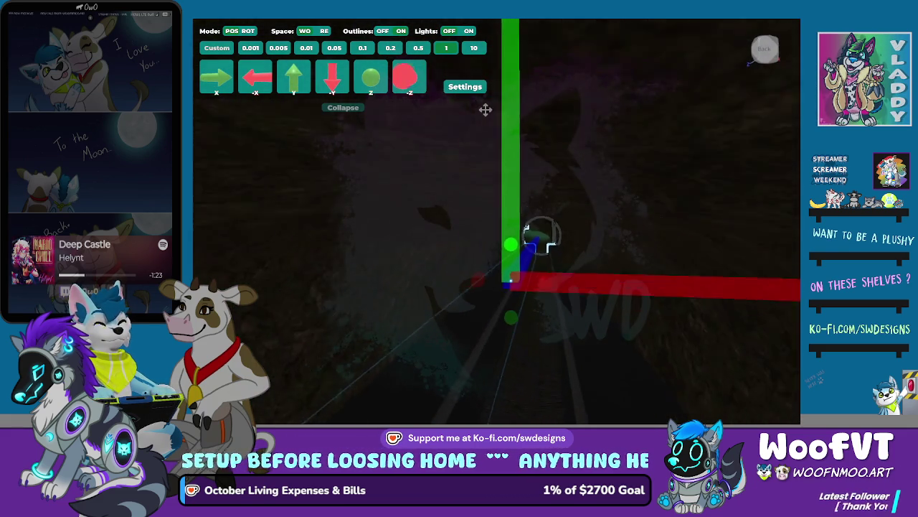
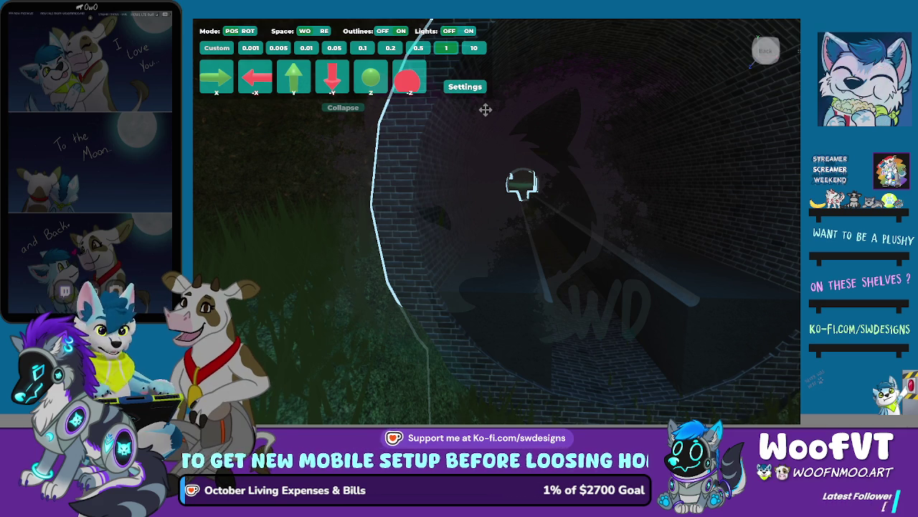
Step: Fly the camera into the brick tunnel and line the view up with its far opening
key(s)
key(w)
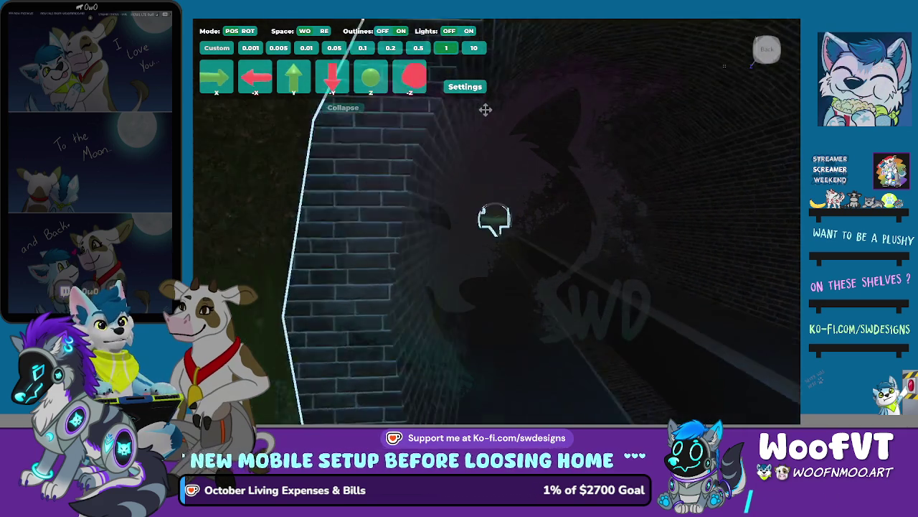
key(a)
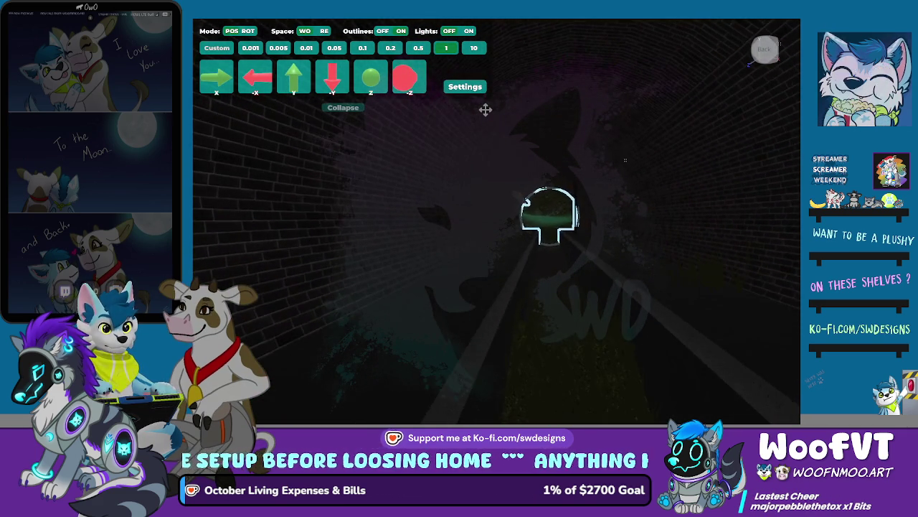
key(w)
key(w)
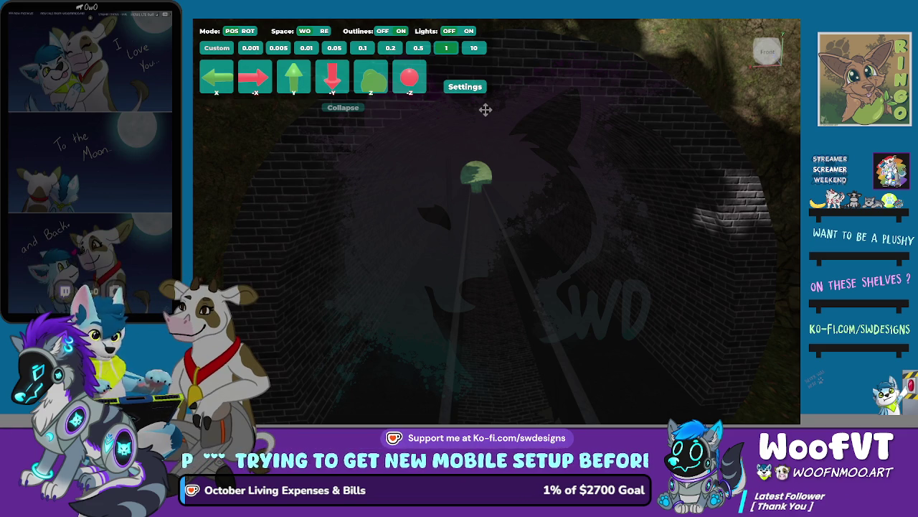
Step: Select the brick tunnel mesh, then the spotlight inside the tunnel
click(486, 109)
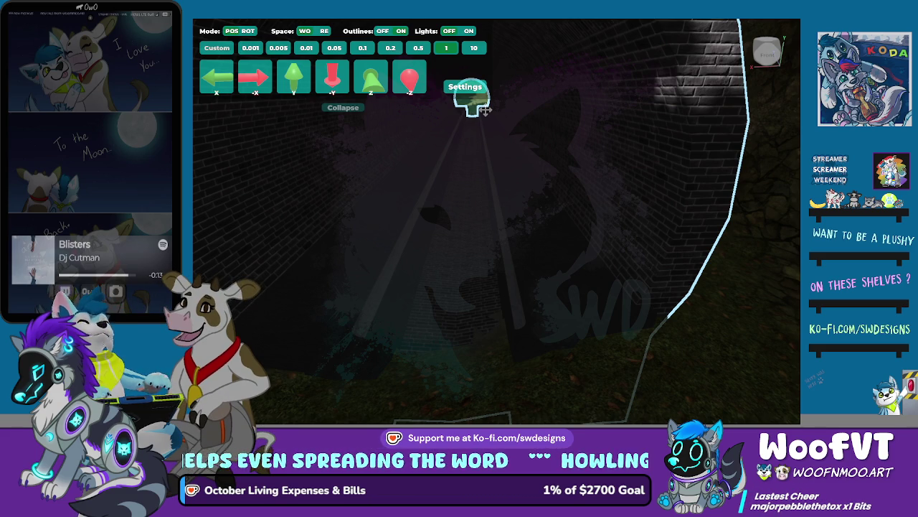
click(486, 110)
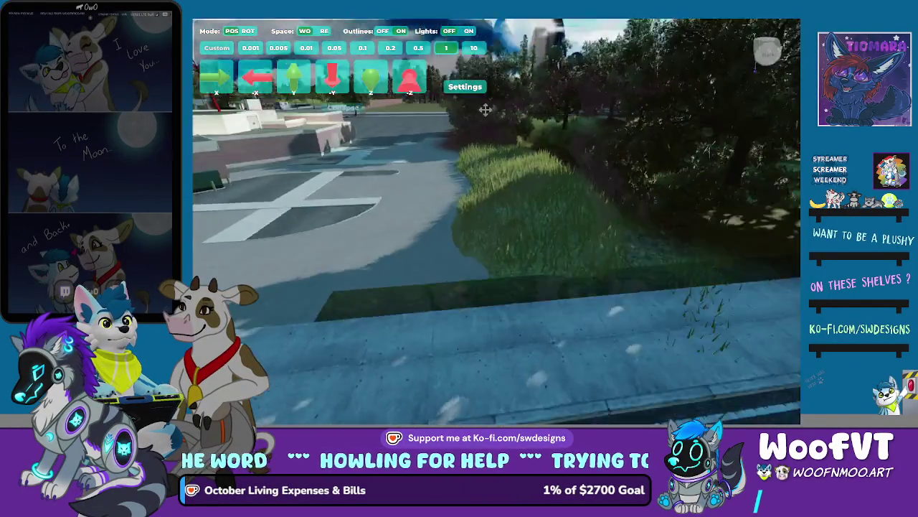
Step: Zoom the view out to see the tunnel from outside
scroll(485, 110, down, 3)
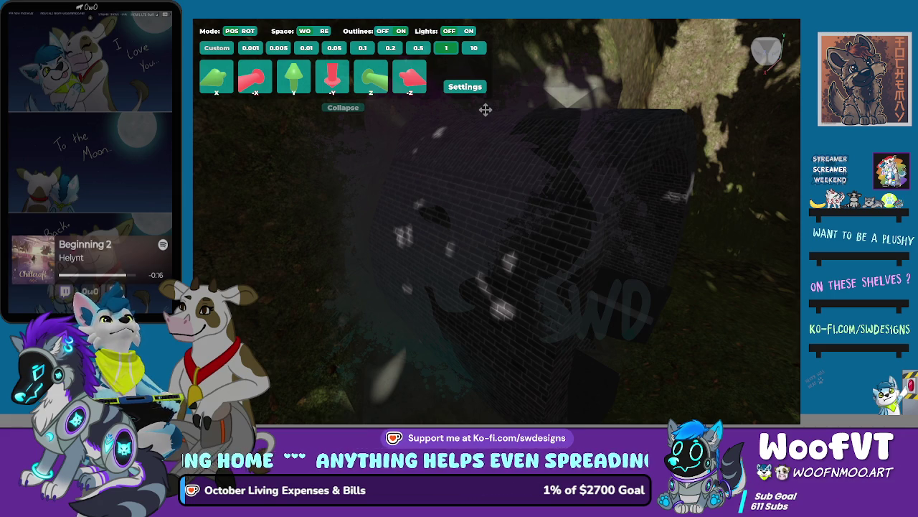
Step: Select the brick tunnel and hide the gizmo plugin's tools with Escape
click(485, 109)
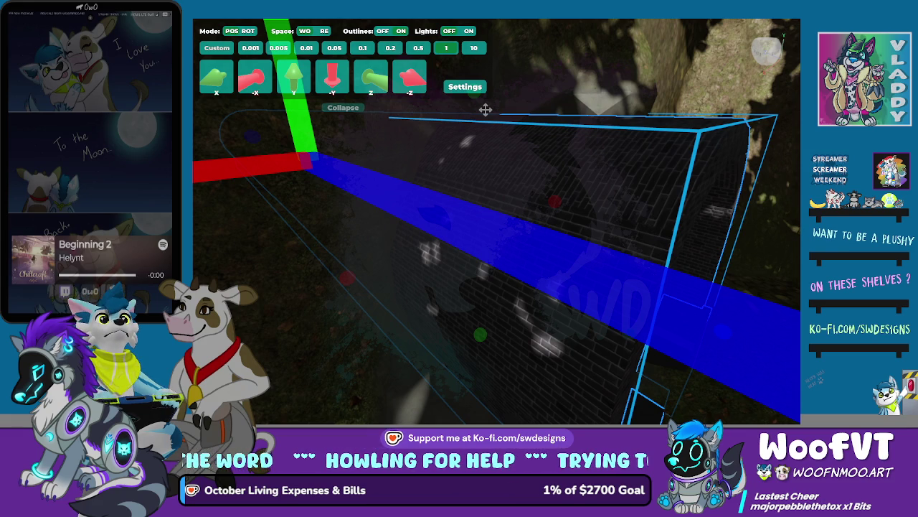
key(Escape)
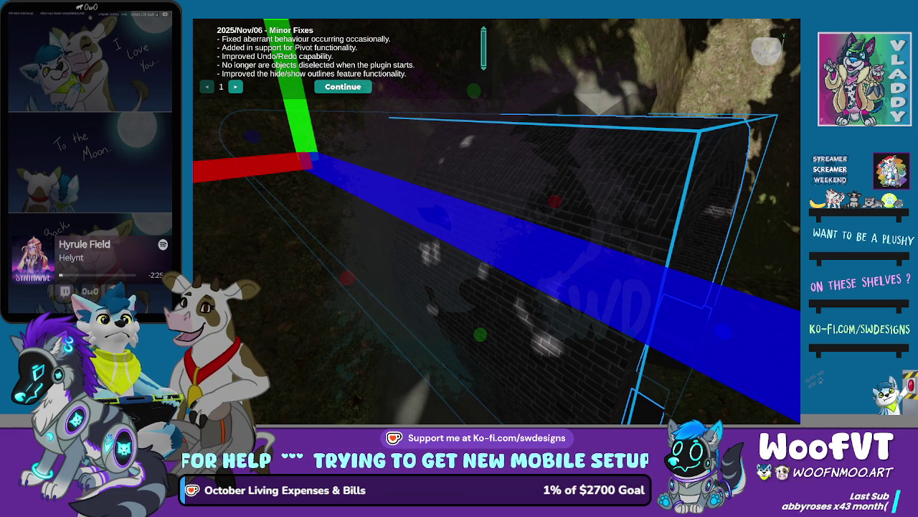
Step: Dismiss the plugin changelog to return to the move tools, then deselect the tunnel
click(343, 86)
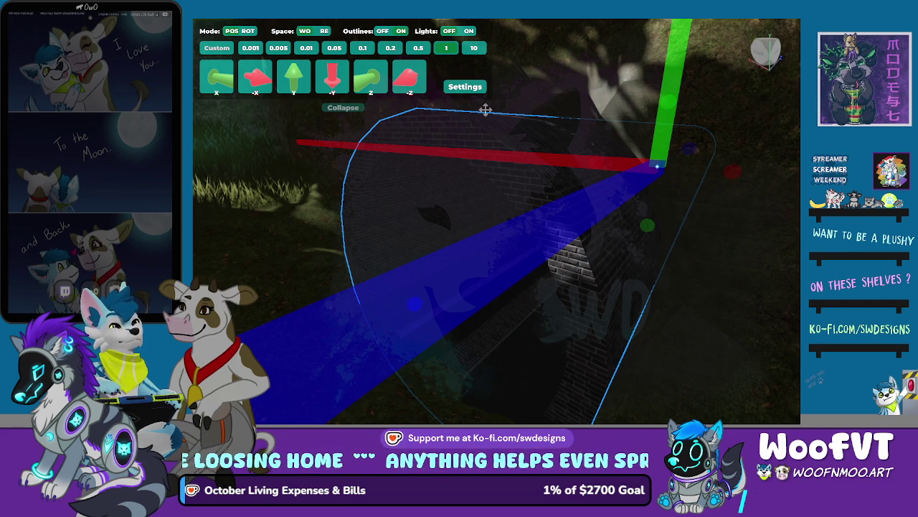
click(486, 109)
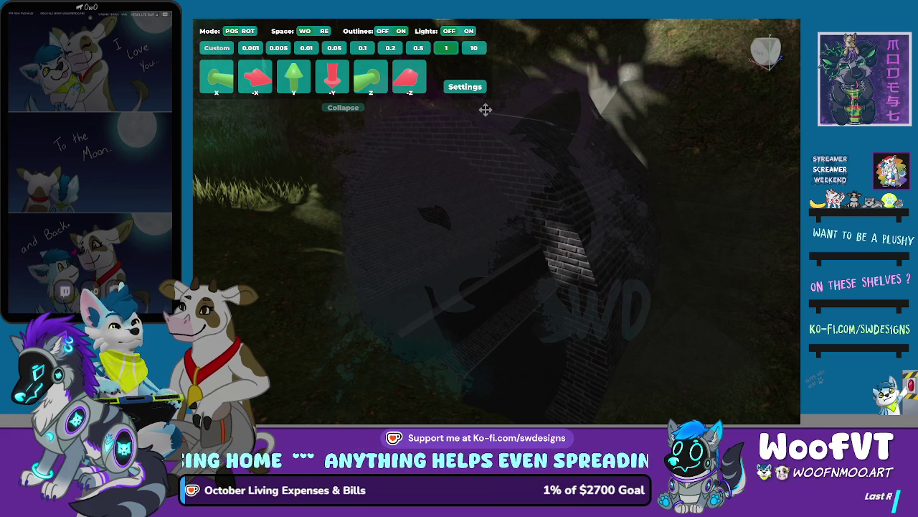
click(485, 109)
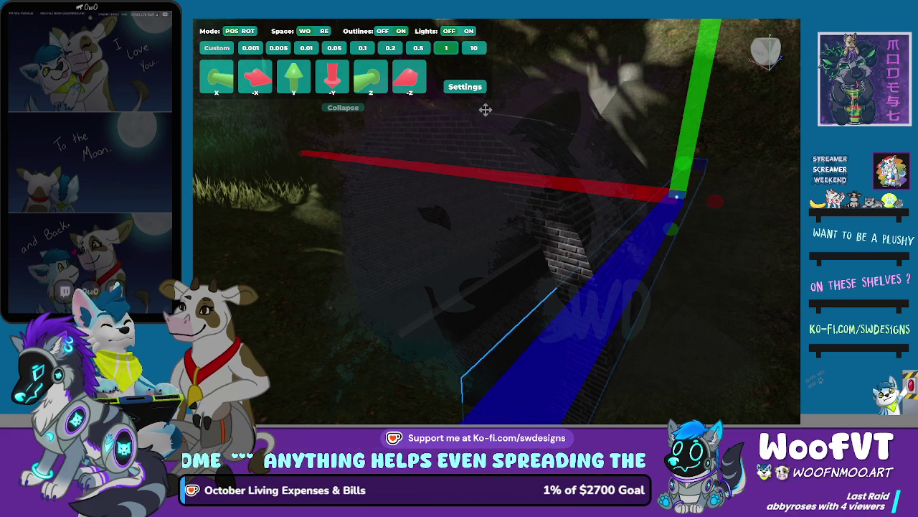
click(486, 109)
click(485, 109)
click(486, 109)
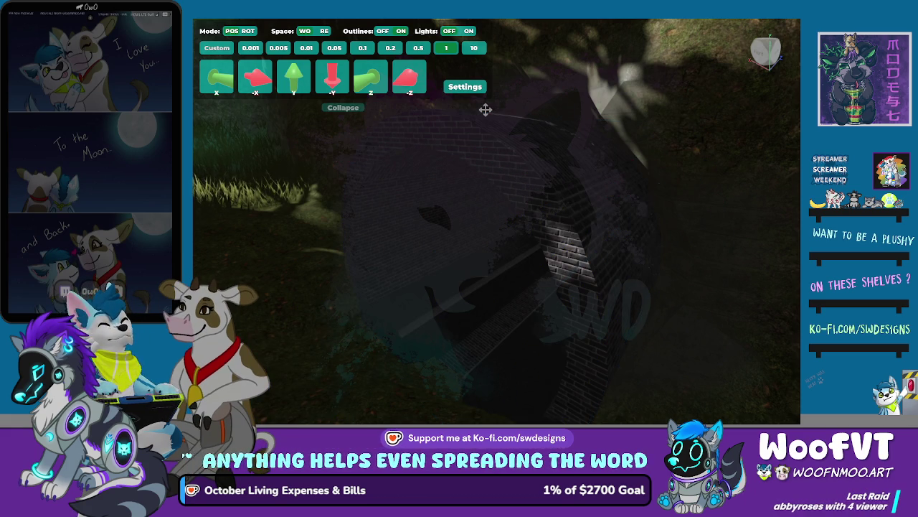
click(486, 109)
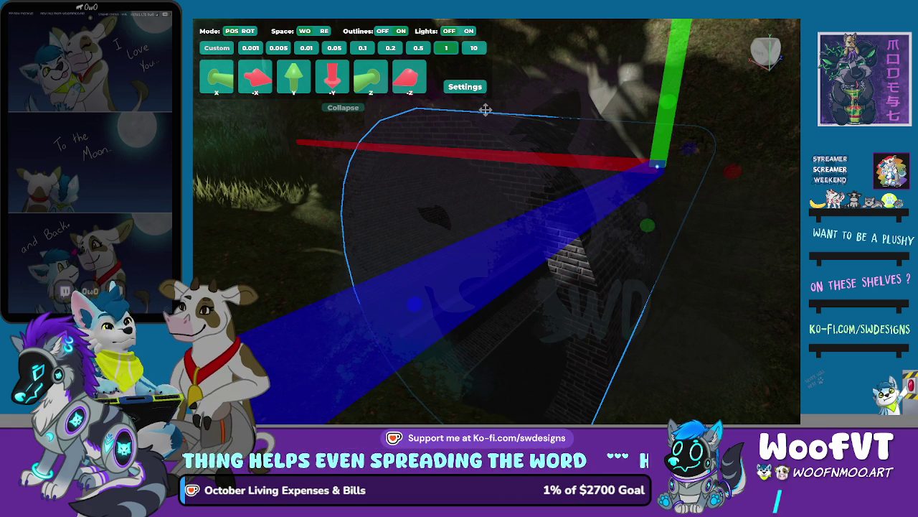